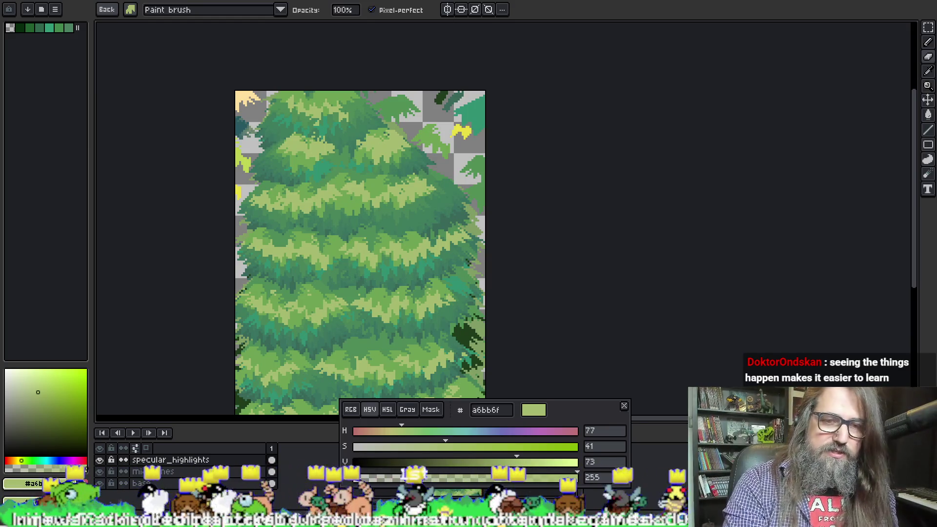
Save the sprite and bucket-fill the selected yellow leaf with pale cream #ffe19c
key(m)
key(ctrl+s)
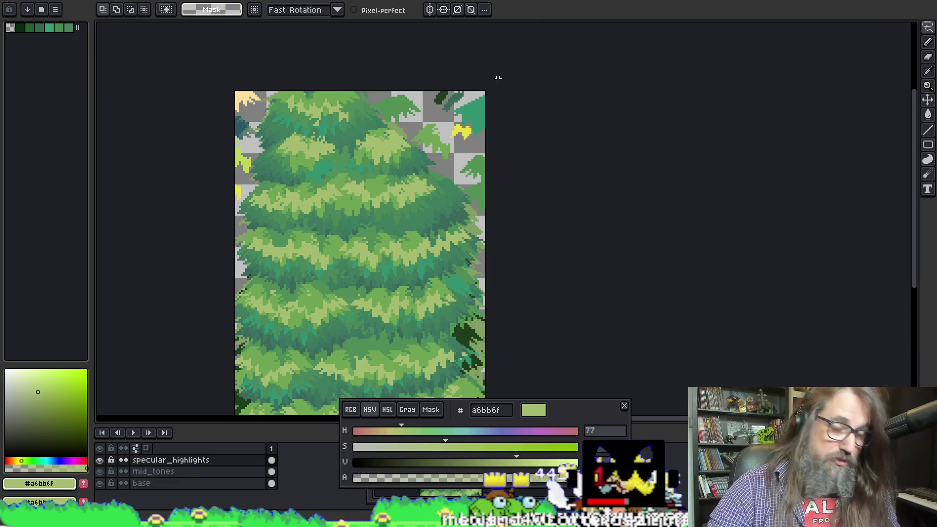
key(m)
drag(439, 114, 484, 150)
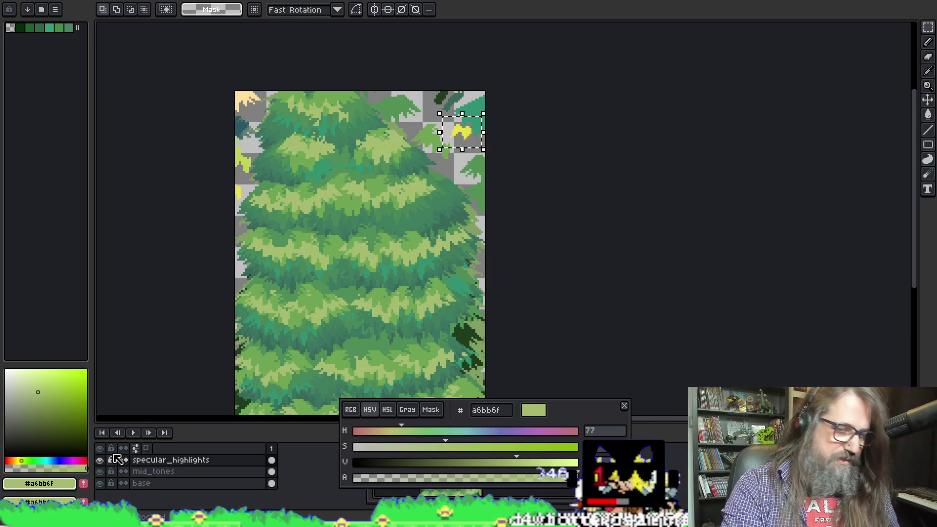
key(ctrl+d)
key(i)
click(251, 97)
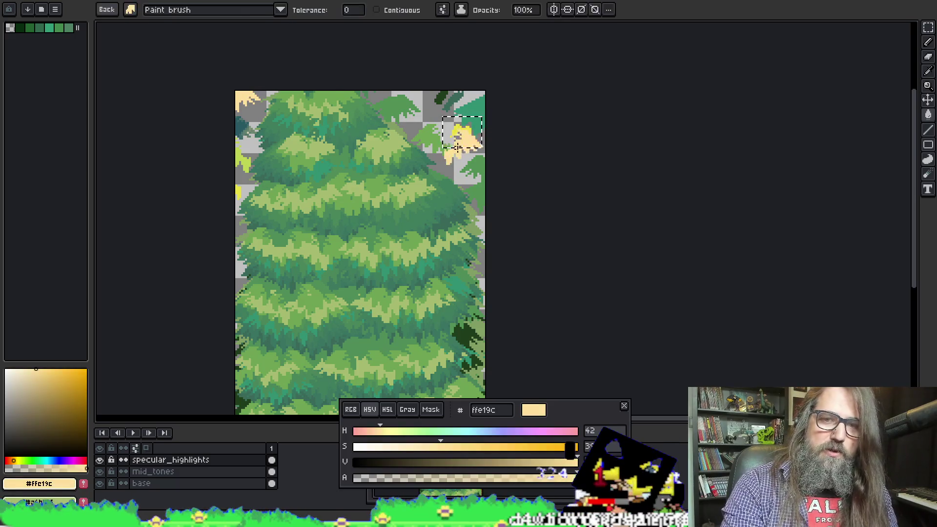
key(g)
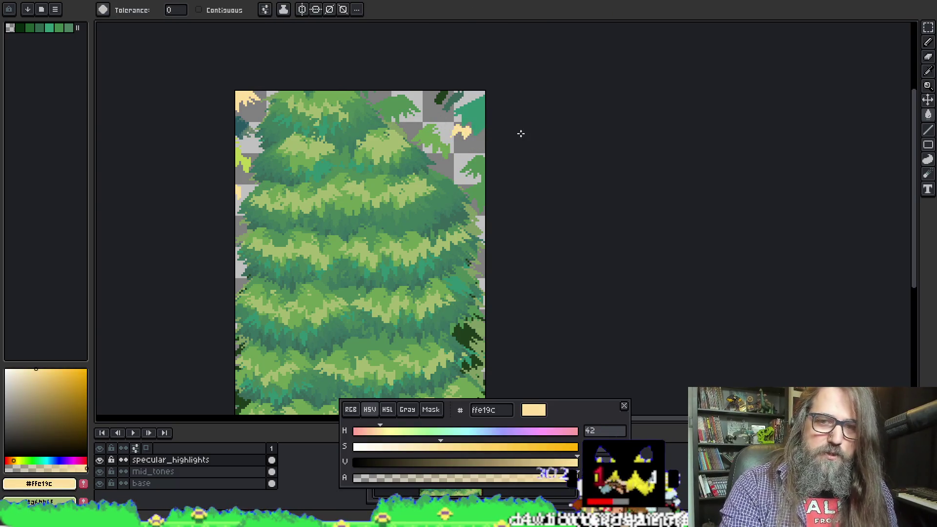
Reselect the recoloured leaf as a custom brush and stamp a first cream highlight on the tree
key(m)
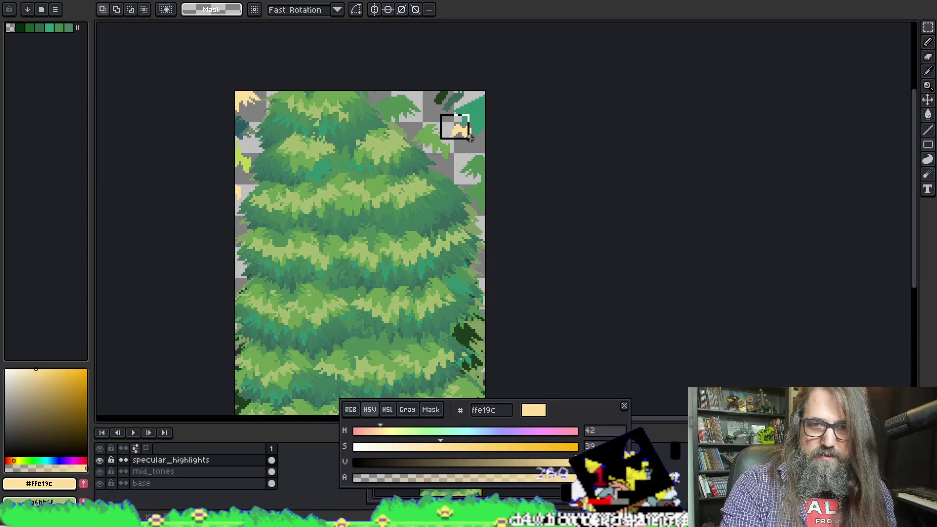
drag(479, 151, 483, 152)
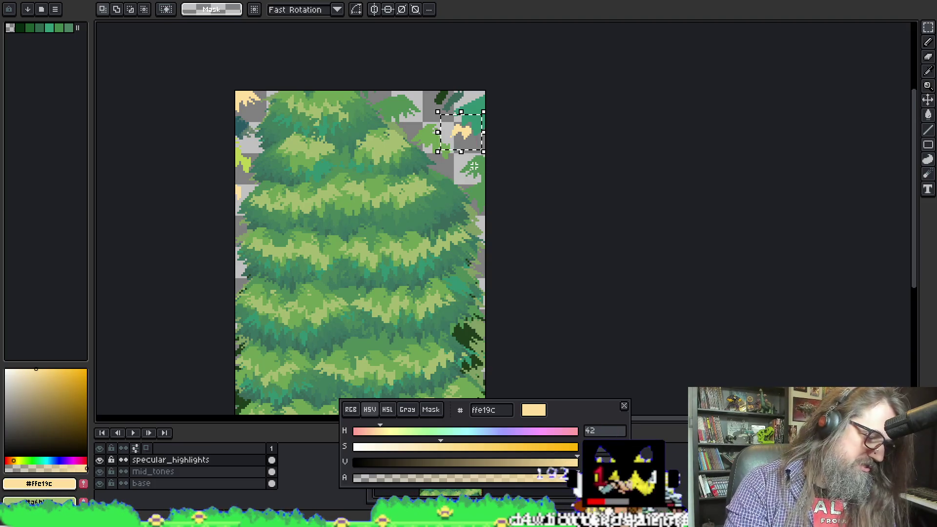
key(b)
click(308, 213)
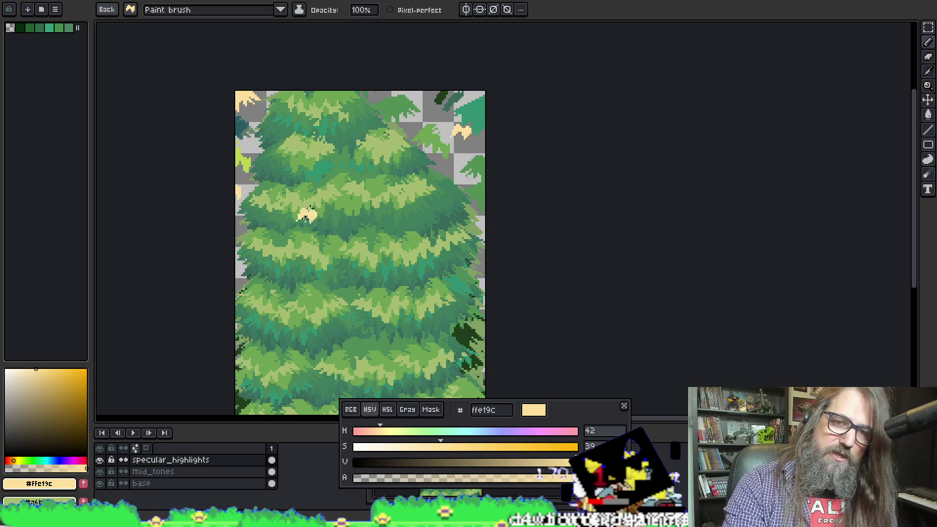
Paint a cream #ffe19c highlight band along the bottom tier, undoing stray dabs
drag(307, 213, 329, 164)
scroll(332, 229, down, 2)
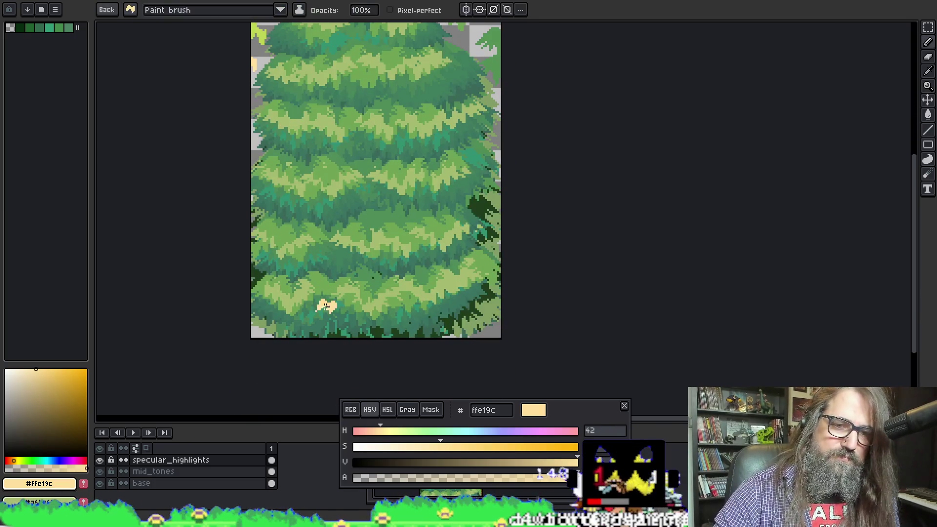
drag(273, 293, 290, 292)
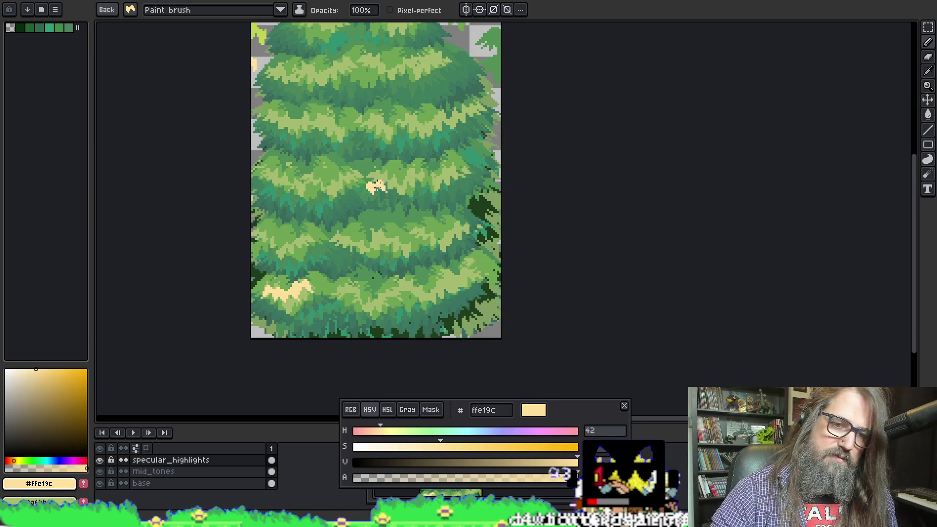
alt+click(269, 239)
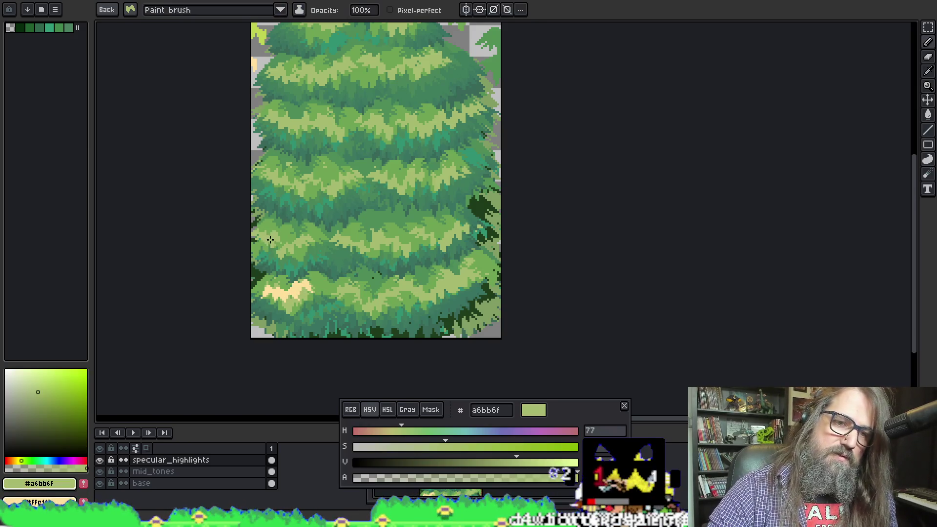
alt+click(288, 288)
click(341, 284)
key(ctrl+z)
key(ctrl+z)
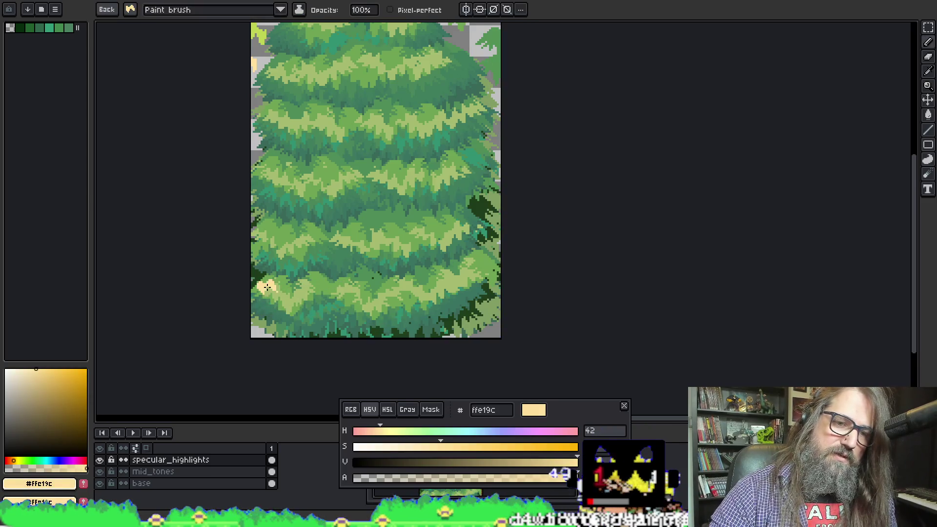
drag(288, 294, 396, 292)
click(349, 290)
click(436, 271)
key(ctrl+z)
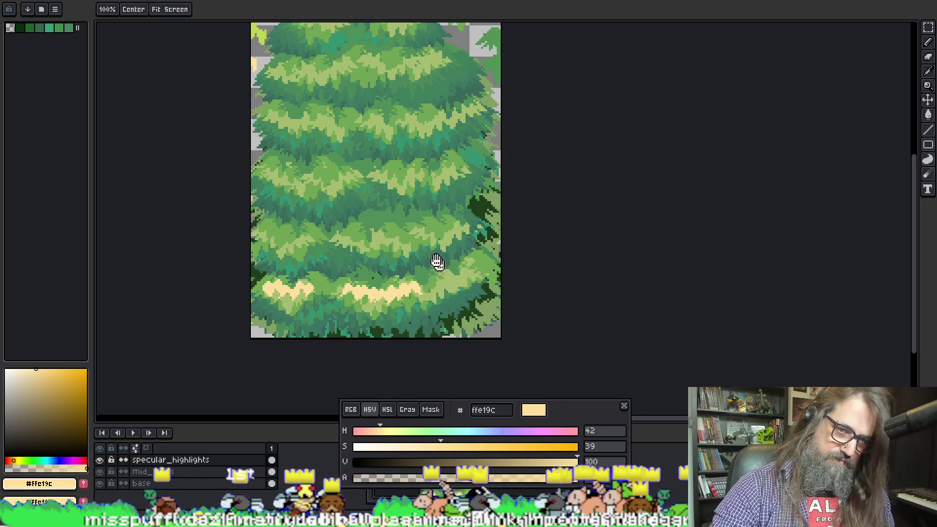
scroll(435, 264, down, 4)
scroll(492, 163, up, 4)
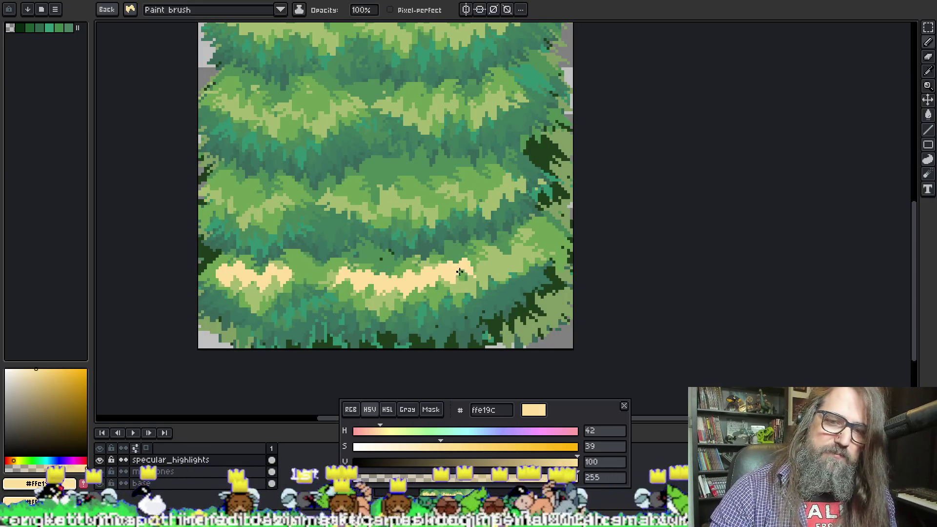
Extend cream highlights up the right side and across the middle tier
drag(456, 276, 476, 273)
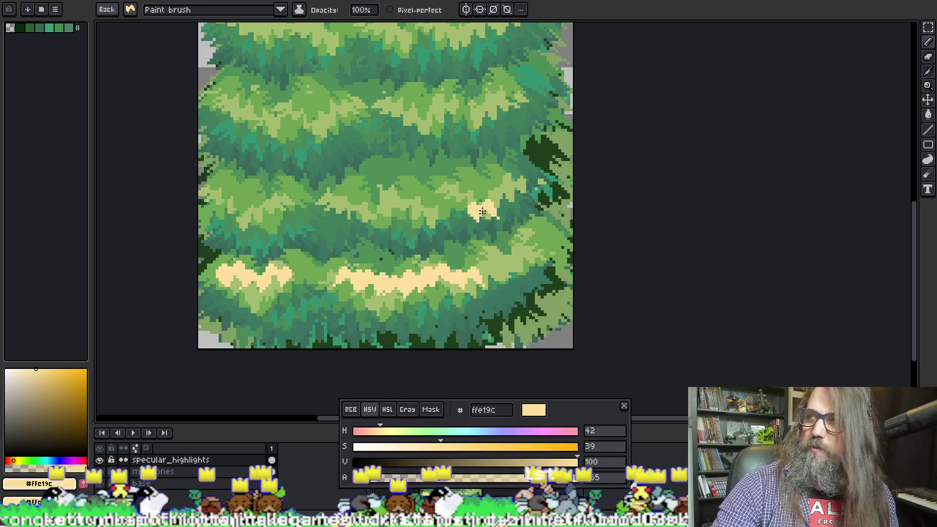
drag(463, 272, 541, 237)
mouse_move(510, 171)
mouse_down()
mouse_move(461, 195)
mouse_move(452, 182)
mouse_up()
mouse_move(385, 201)
mouse_down()
mouse_move(408, 198)
mouse_move(385, 186)
mouse_move(303, 201)
mouse_up()
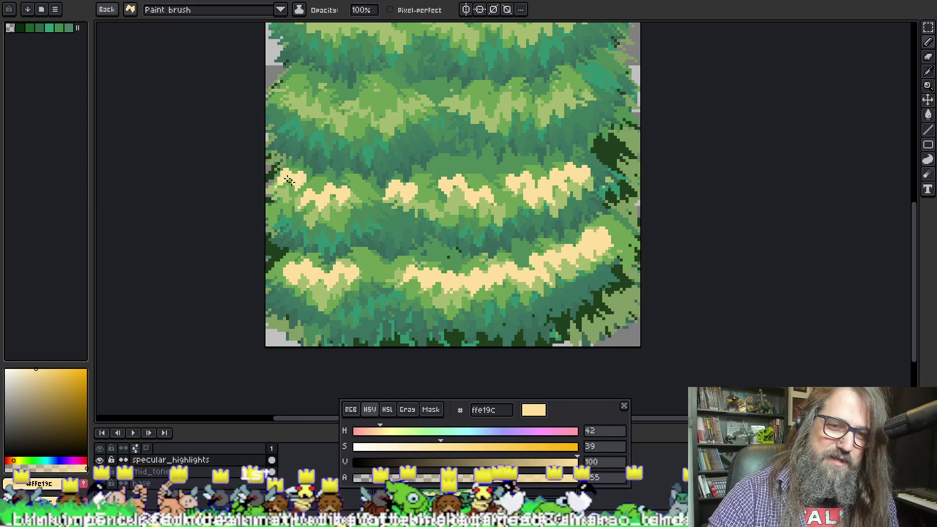
drag(320, 139, 329, 135)
key(ctrl+z)
drag(299, 194, 283, 191)
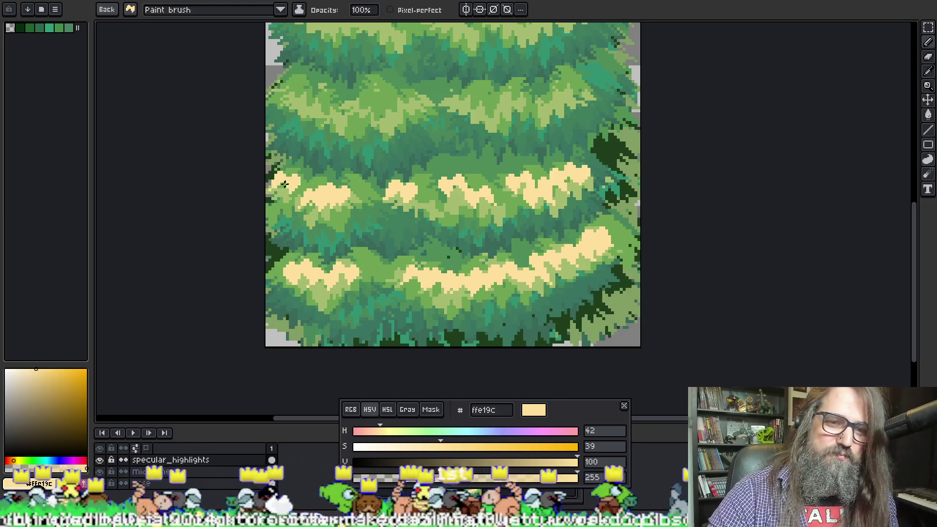
key(space)
drag(355, 145, 349, 204)
mouse_move(288, 147)
mouse_down()
mouse_move(314, 168)
mouse_move(344, 171)
mouse_move(556, 155)
mouse_move(541, 162)
mouse_up()
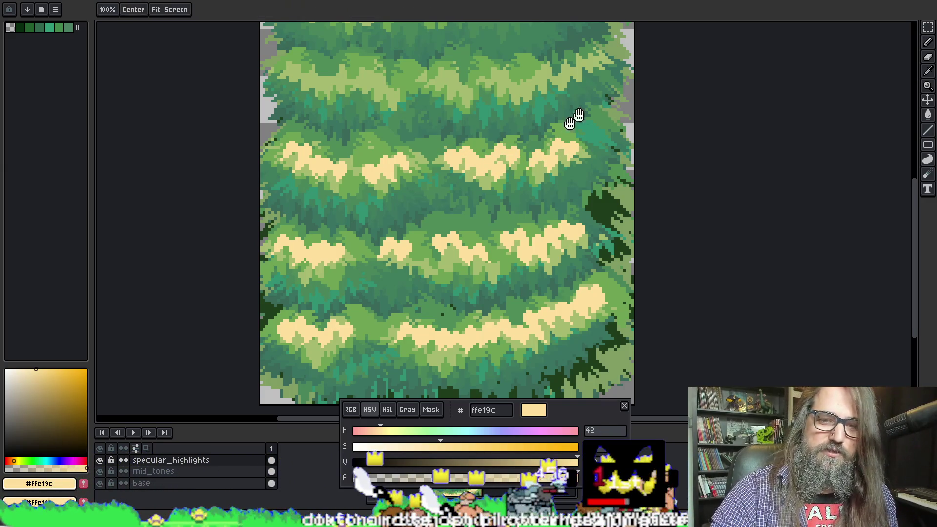
Pan up and paint a cream highlight across the upper right tier
drag(599, 124, 564, 173)
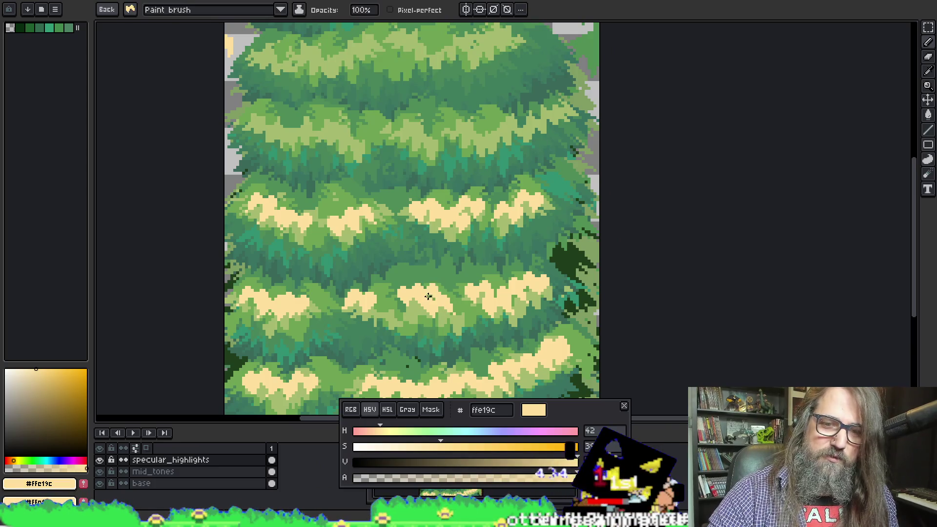
mouse_move(553, 103)
mouse_down()
mouse_move(541, 117)
mouse_move(487, 125)
mouse_move(465, 151)
mouse_move(412, 127)
mouse_up()
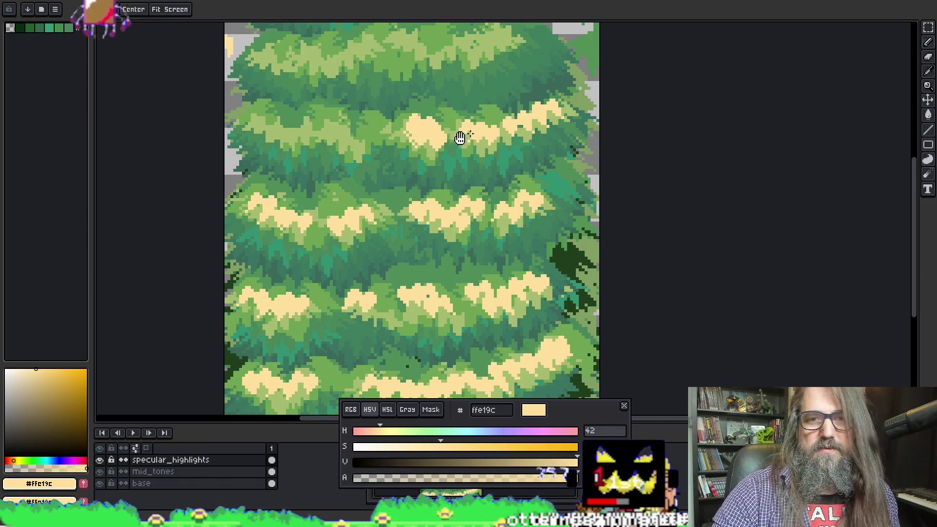
scroll(414, 138, left, 2)
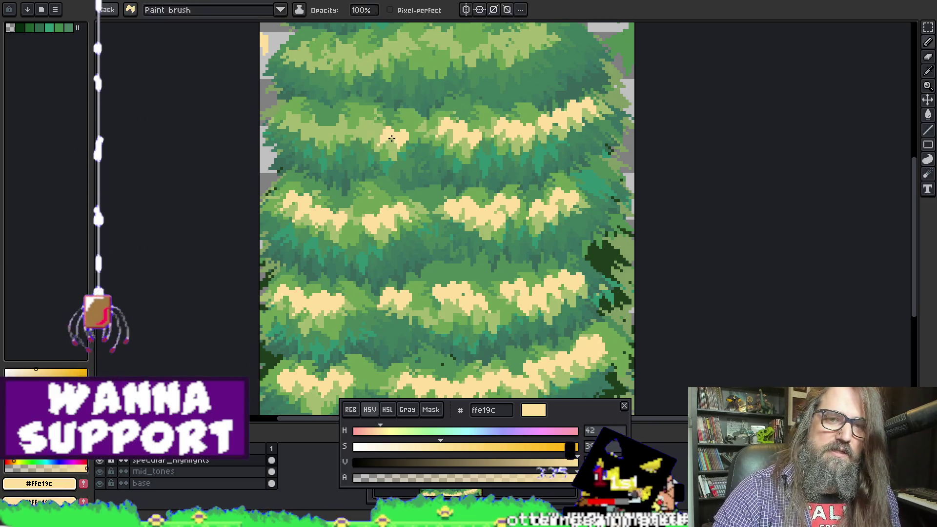
drag(405, 132, 337, 110)
key(ctrl+z)
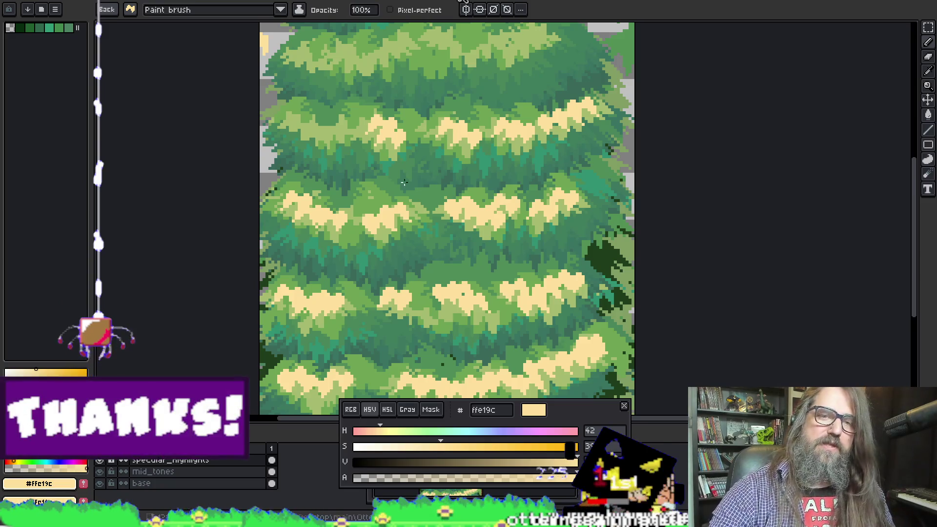
Add more cream patches on the upper tiers near the crown, undoing stray marks
mouse_move(359, 102)
mouse_down()
mouse_move(307, 121)
mouse_move(288, 117)
mouse_move(344, 126)
mouse_move(351, 184)
mouse_up()
key(ctrl+z)
click(329, 124)
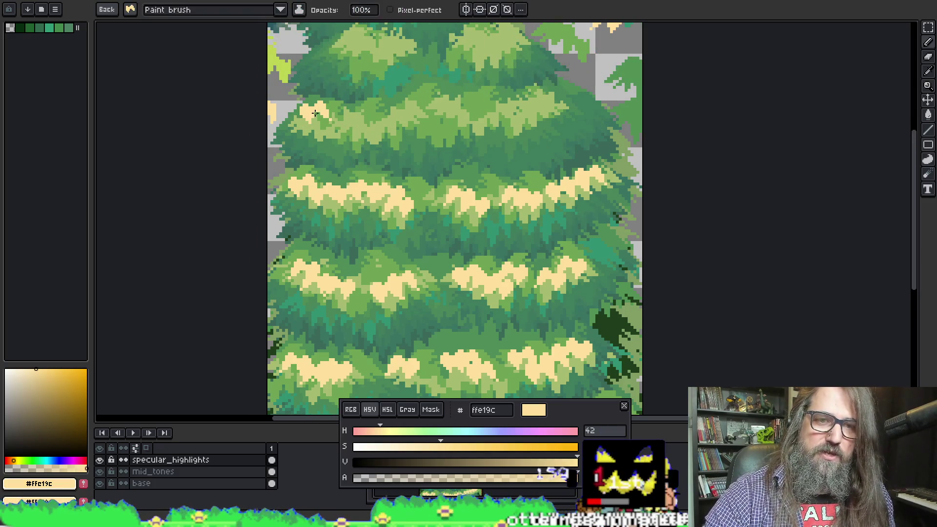
drag(325, 123, 382, 119)
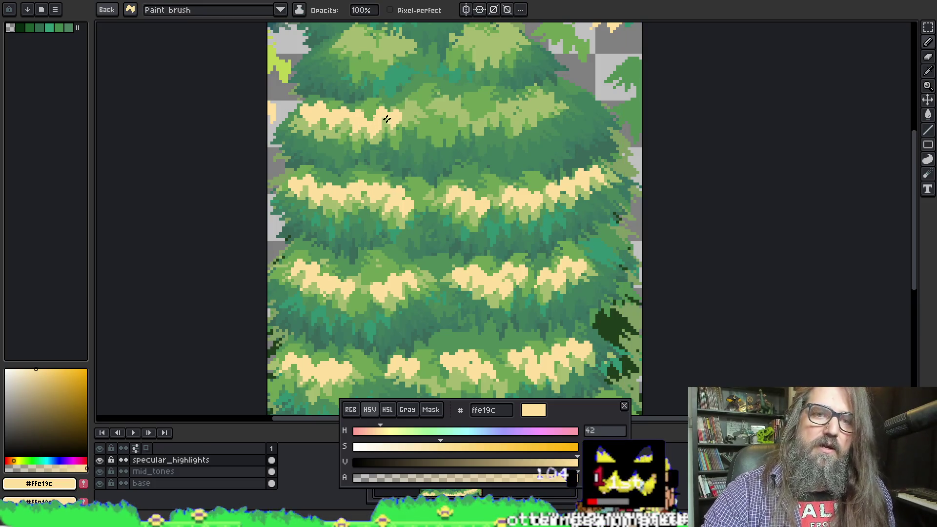
drag(503, 65, 522, 57)
key(ctrl+z)
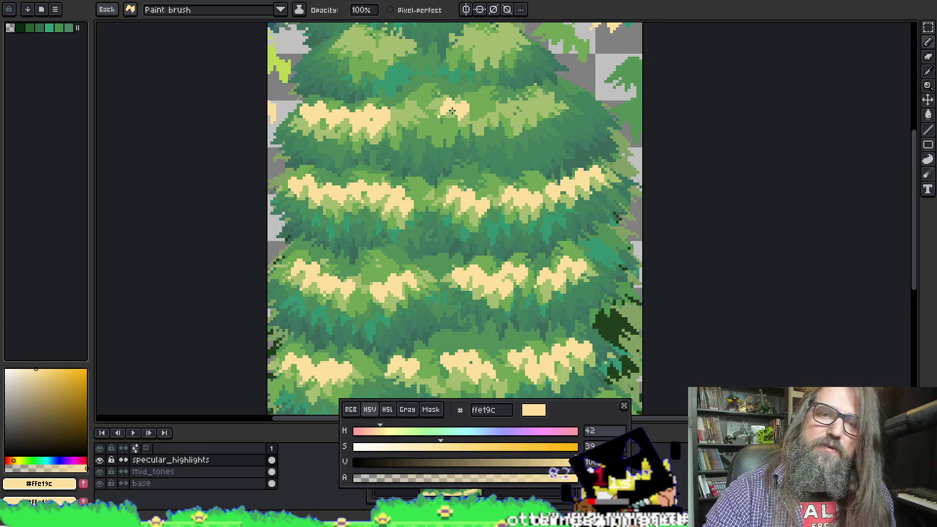
mouse_move(456, 108)
mouse_down()
mouse_move(441, 112)
mouse_move(485, 112)
mouse_move(547, 95)
mouse_move(531, 93)
mouse_move(513, 154)
mouse_up()
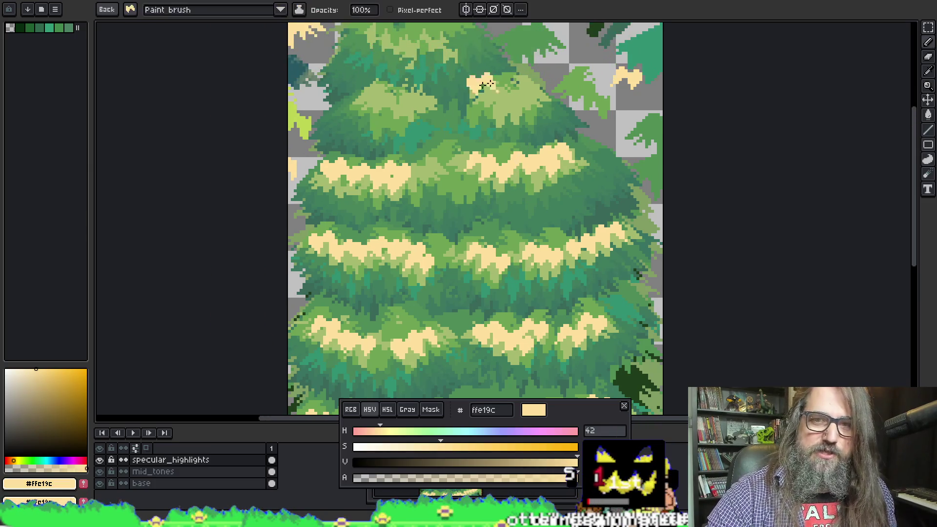
drag(517, 91, 513, 103)
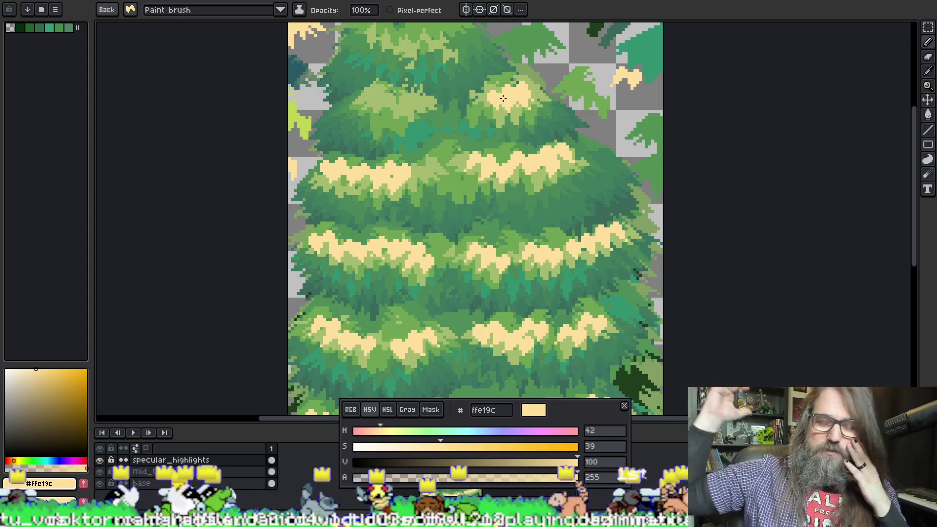
Try cream dabs at the treetop and upper-left branch, and reposition the colour panel
drag(425, 47, 436, 57)
key(ctrl+z)
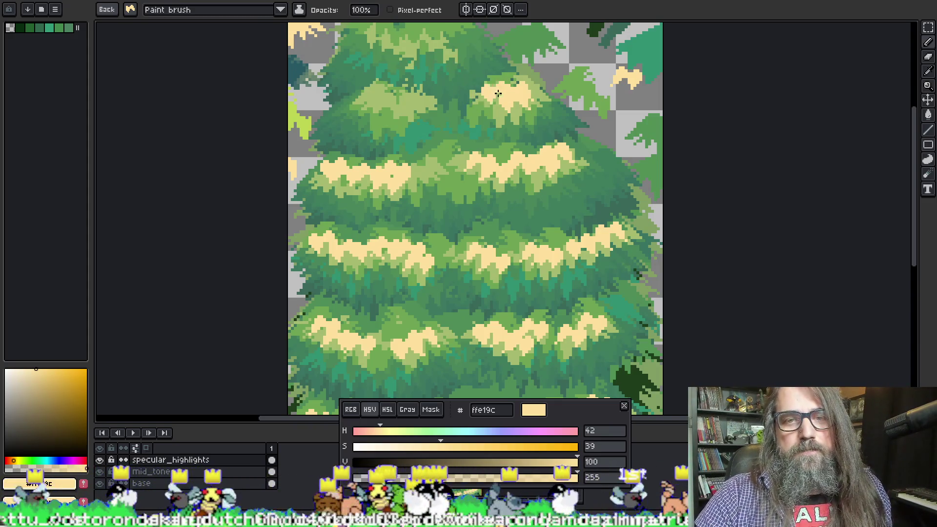
key(ctrl+z)
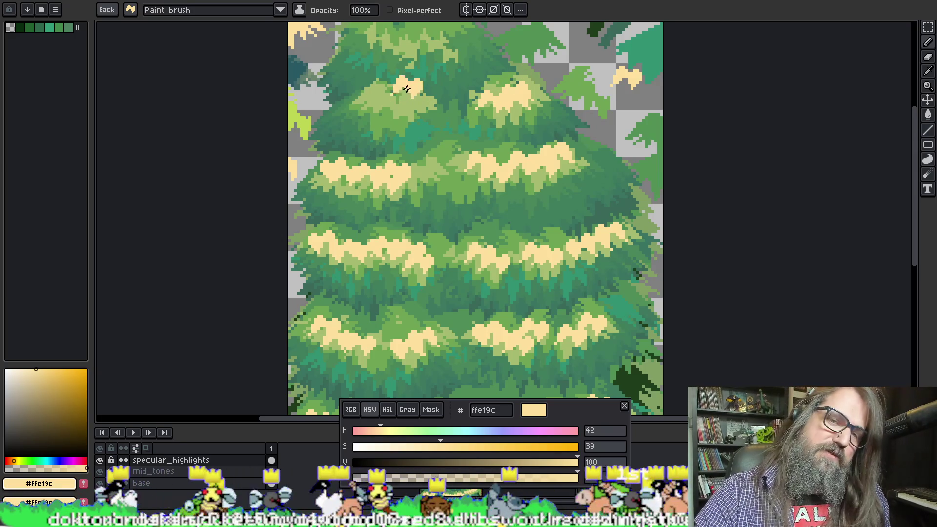
drag(412, 101, 377, 97)
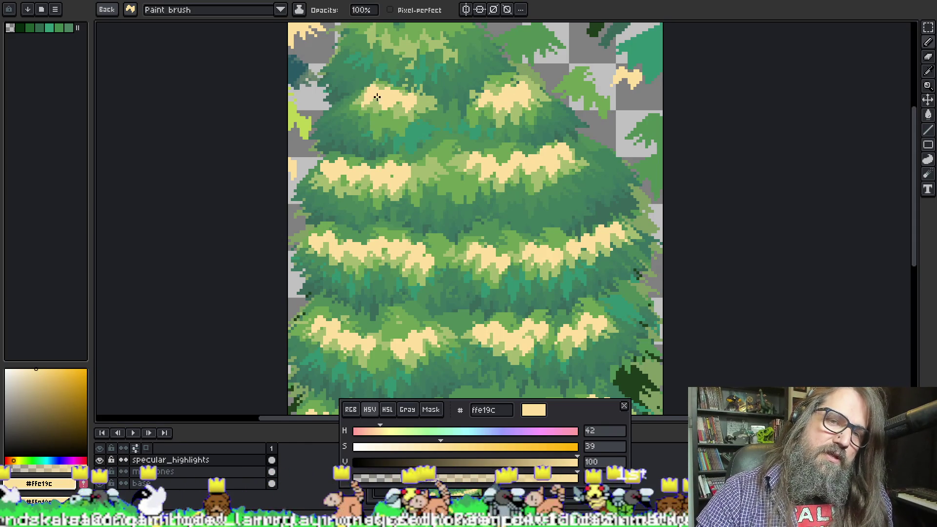
click(467, 25)
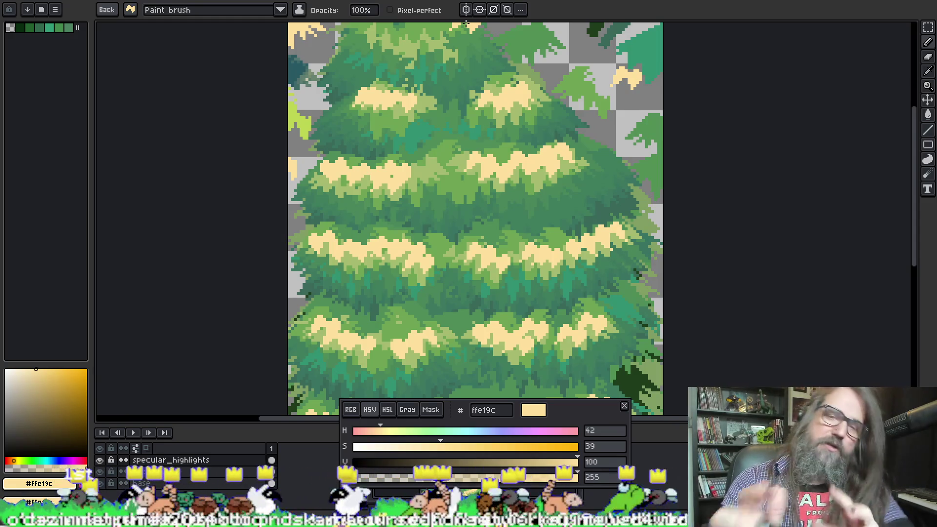
drag(572, 419, 380, 330)
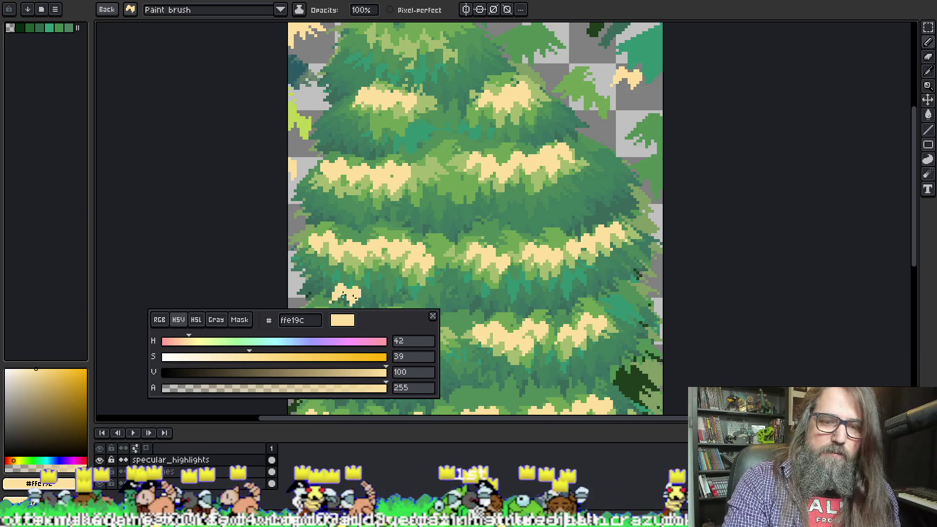
mouse_move(401, 322)
mouse_down()
mouse_move(535, 468)
mouse_move(554, 437)
mouse_up()
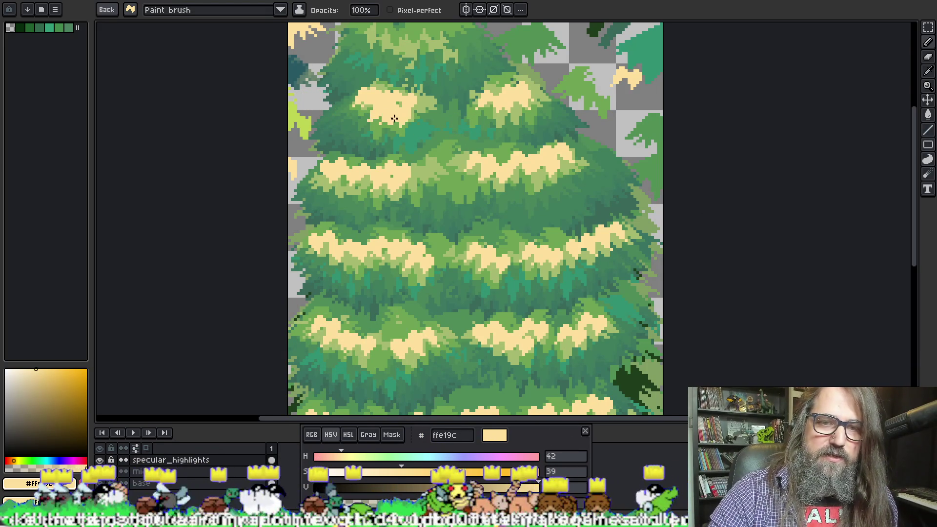
Repaint and widen the cream highlight on the upper-left crown clump, undoing stray strokes
drag(456, 81, 471, 74)
key(ctrl+z)
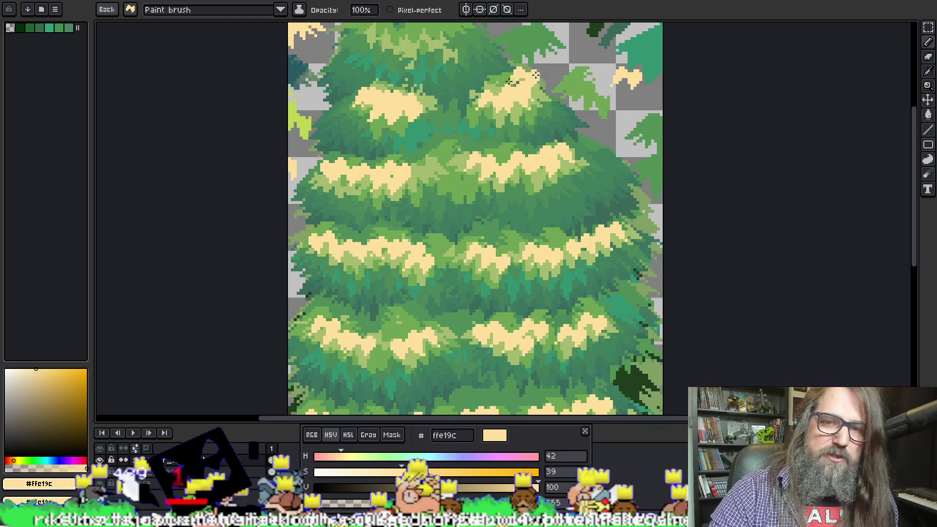
key(m)
key(ctrl+z)
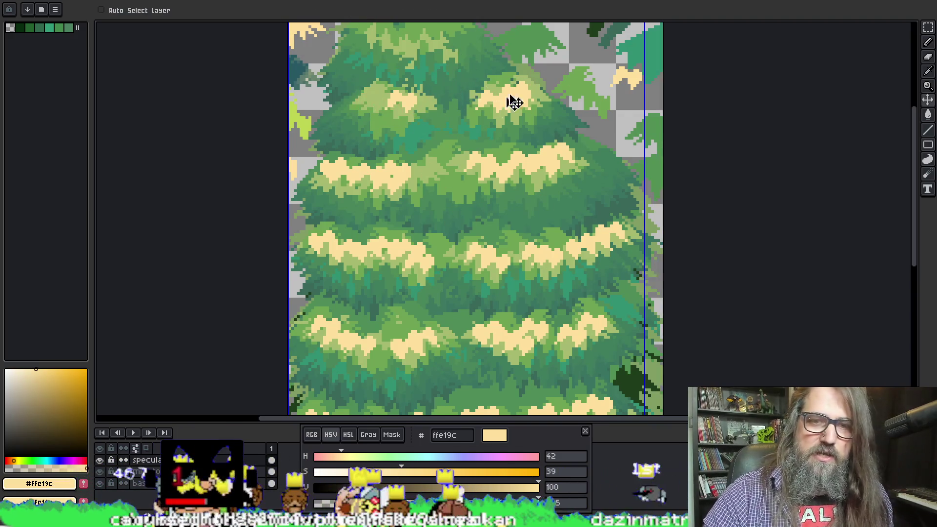
key(b)
mouse_move(409, 103)
mouse_down()
mouse_move(420, 111)
mouse_move(412, 94)
mouse_up()
key(ctrl+z)
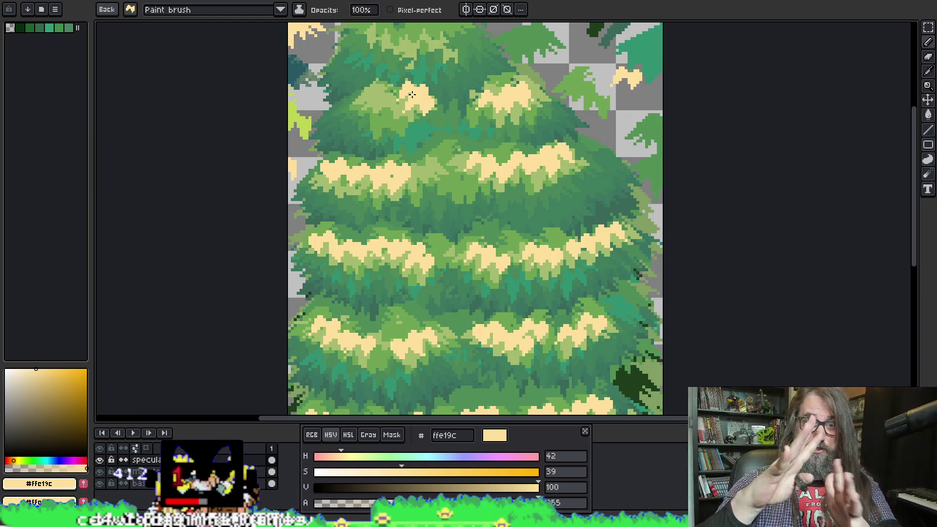
key(ctrl+z)
click(416, 100)
mouse_move(416, 100)
mouse_down()
mouse_move(383, 98)
mouse_move(371, 112)
mouse_move(336, 115)
mouse_up()
scroll(491, 31, up, 2)
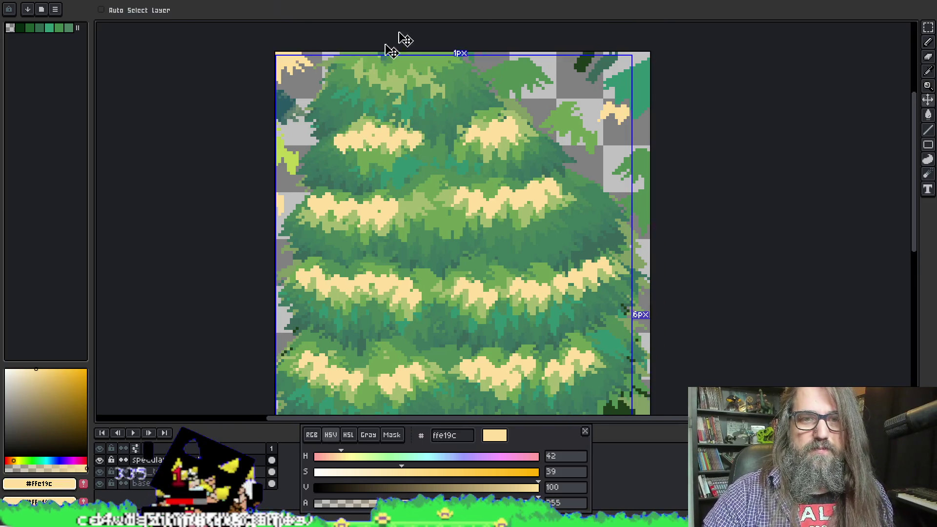
key(ctrl+z)
key(ctrl+z)
key(ctrl+z)
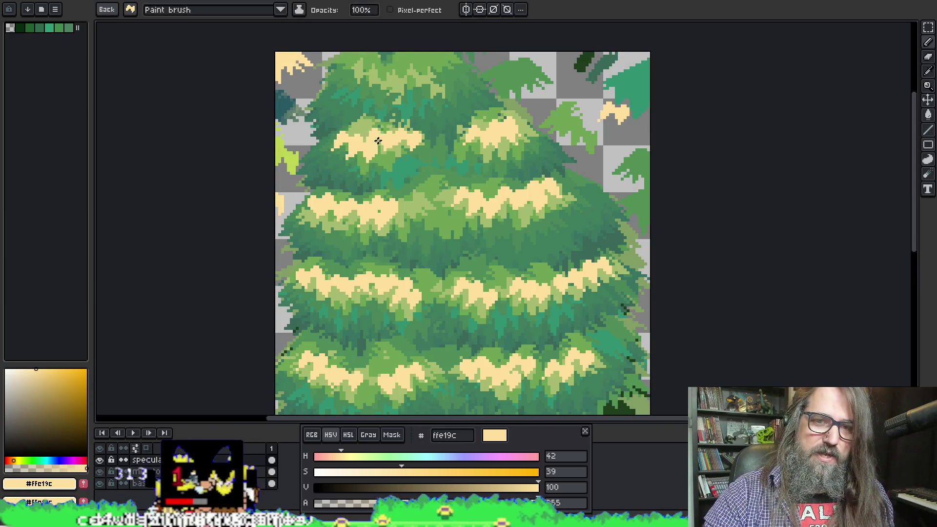
drag(408, 100, 391, 166)
key(ctrl+z)
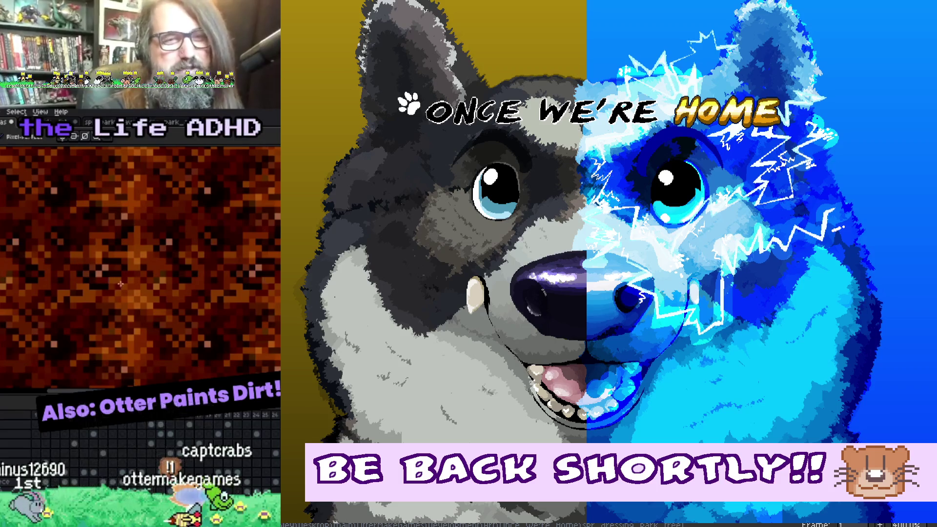
scroll(120, 284, down, 4)
scroll(186, 318, up, 1)
scroll(186, 317, down, 1)
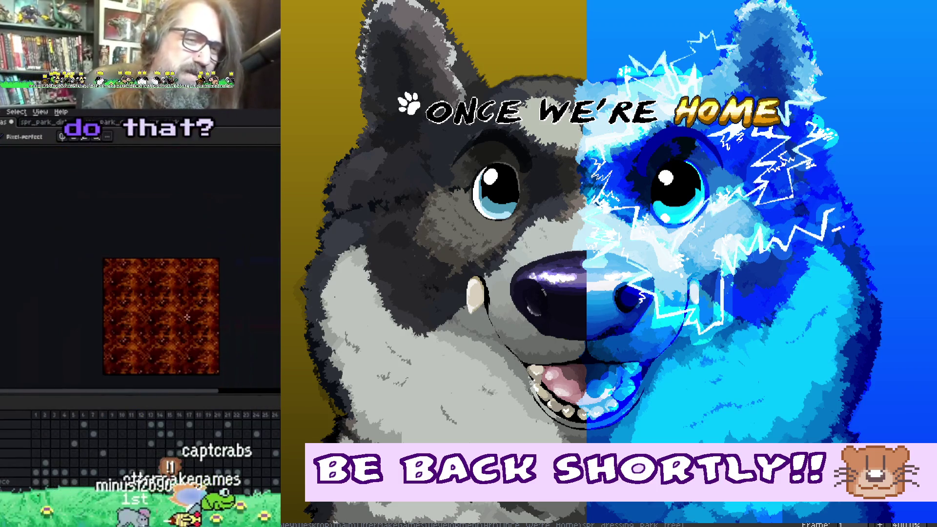
scroll(187, 318, up, 2)
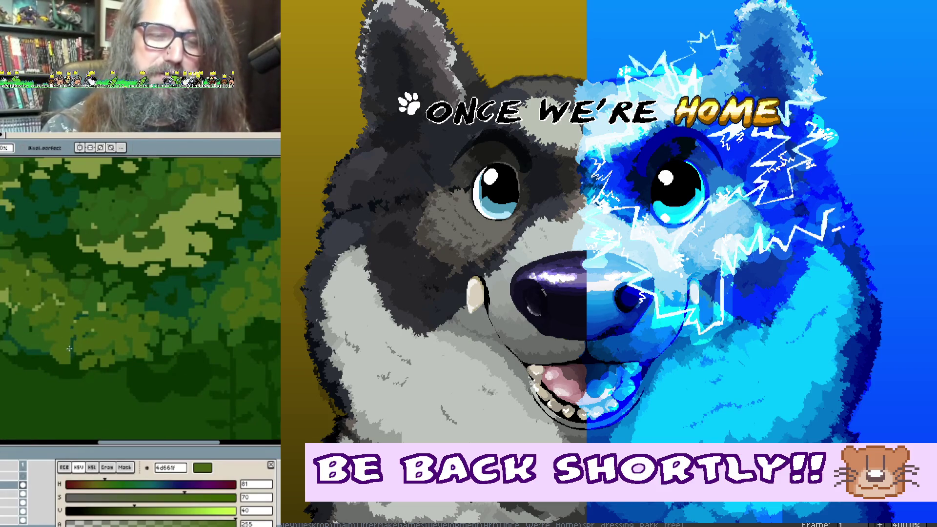
scroll(105, 260, up, 3)
mouse_move(106, 260)
mouse_down()
mouse_move(122, 269)
mouse_move(107, 283)
mouse_move(103, 277)
mouse_move(146, 251)
mouse_move(142, 184)
mouse_up()
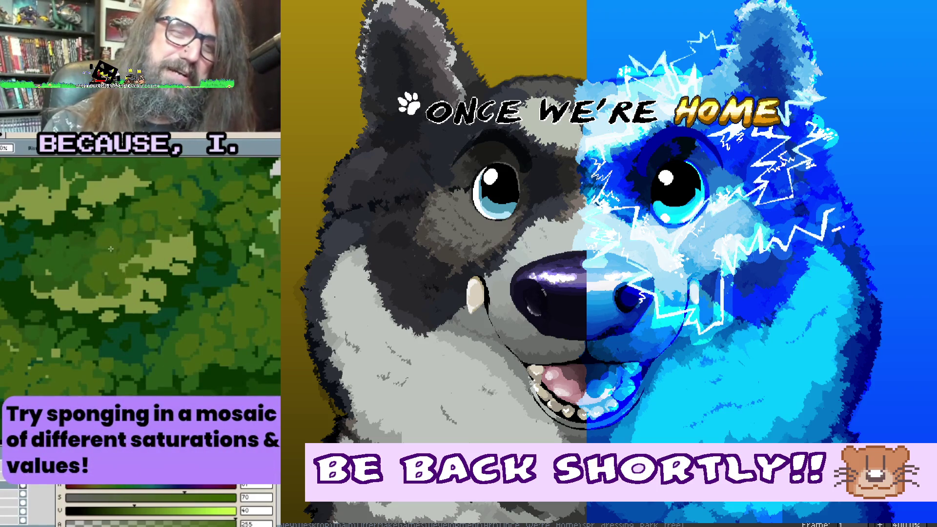
mouse_move(91, 273)
mouse_down()
mouse_move(91, 336)
mouse_move(101, 355)
mouse_up()
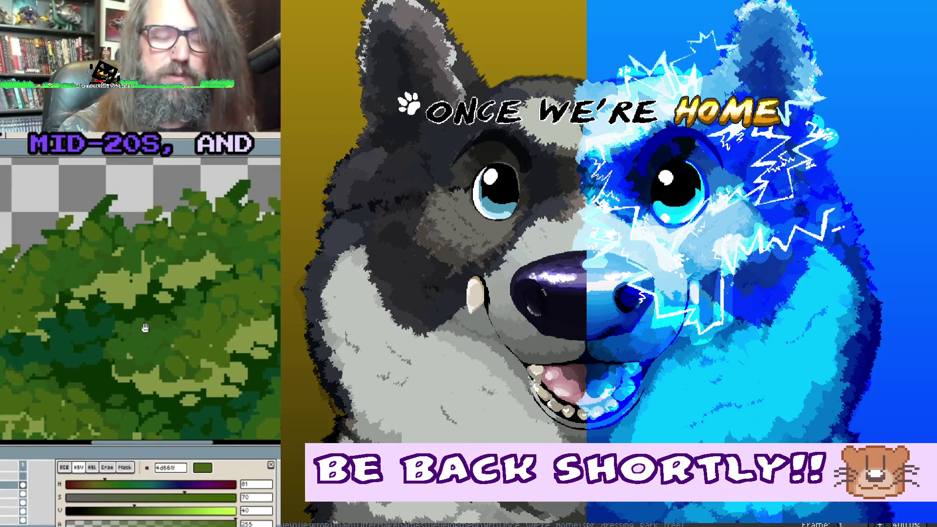
mouse_move(195, 288)
mouse_down()
mouse_move(229, 317)
mouse_move(262, 311)
mouse_up()
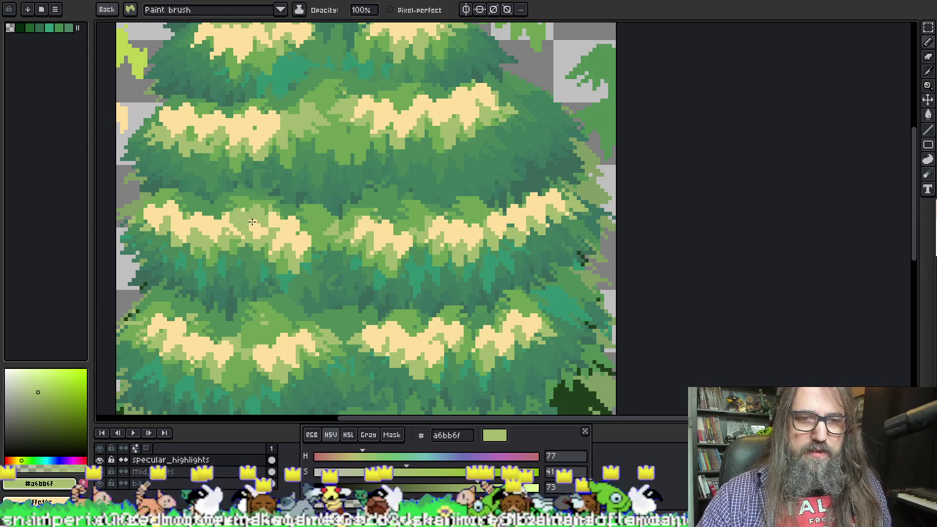
Sample green #a6bb6f and bucket-fill all cream highlights with it, non-contiguous at tolerance 0
key(alt)
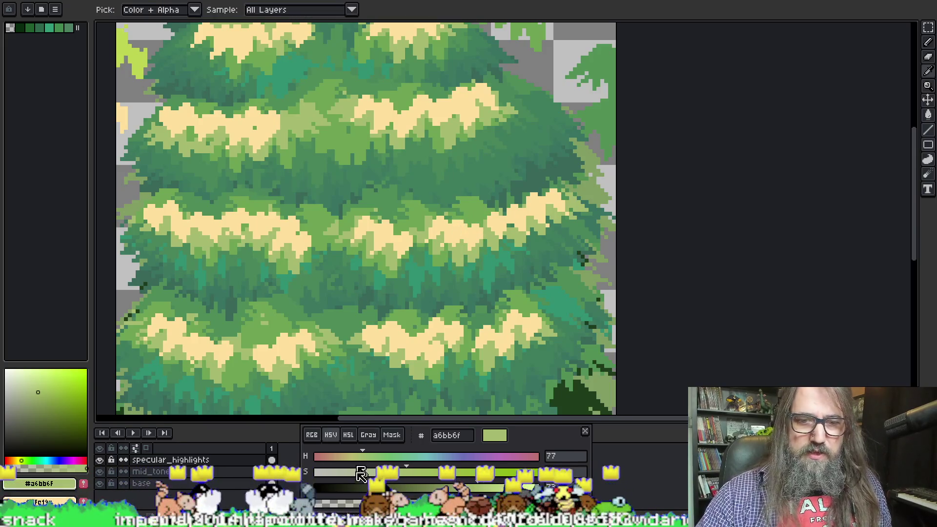
scroll(424, 213, down, 1)
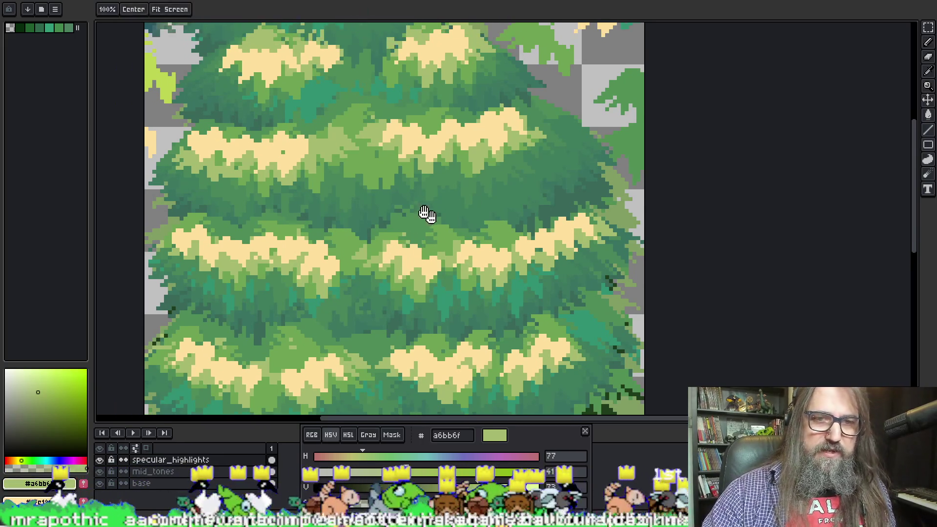
scroll(381, 190, down, 1)
scroll(381, 190, down, 1)
scroll(381, 189, up, 1)
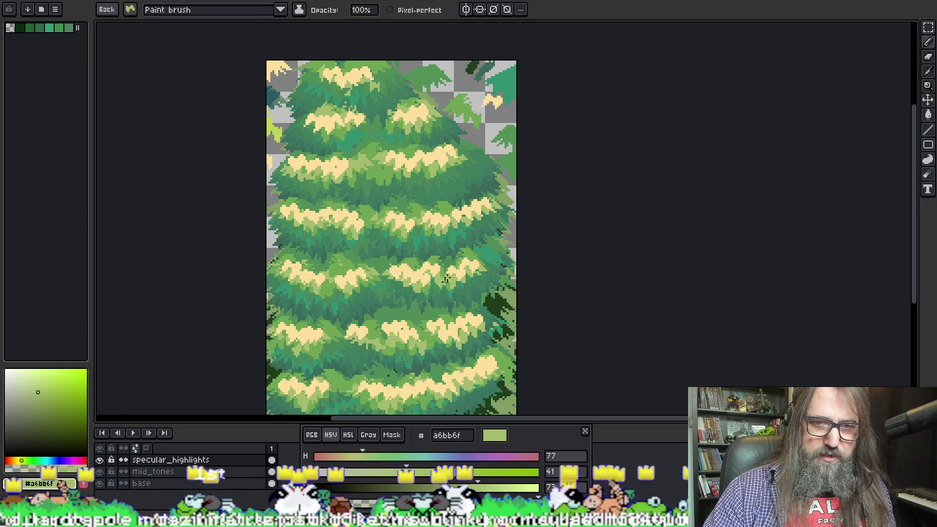
key(alt)
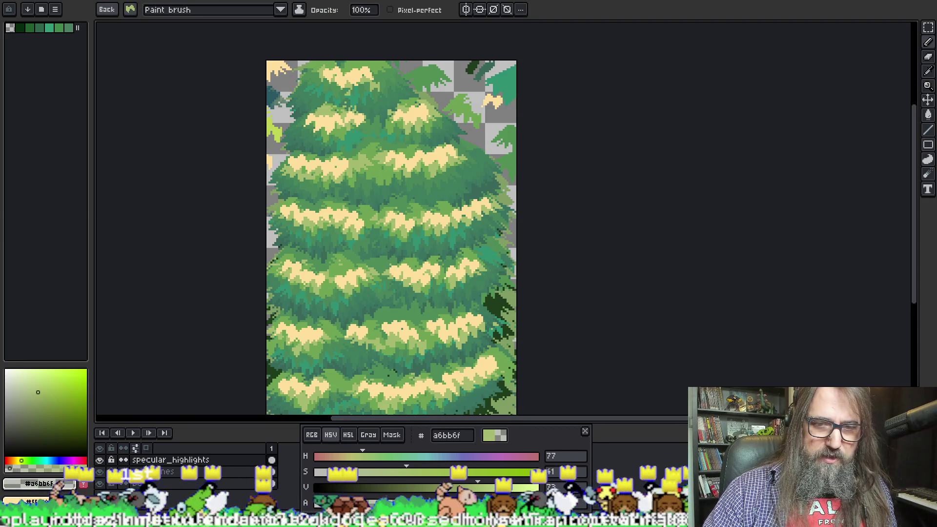
key(g)
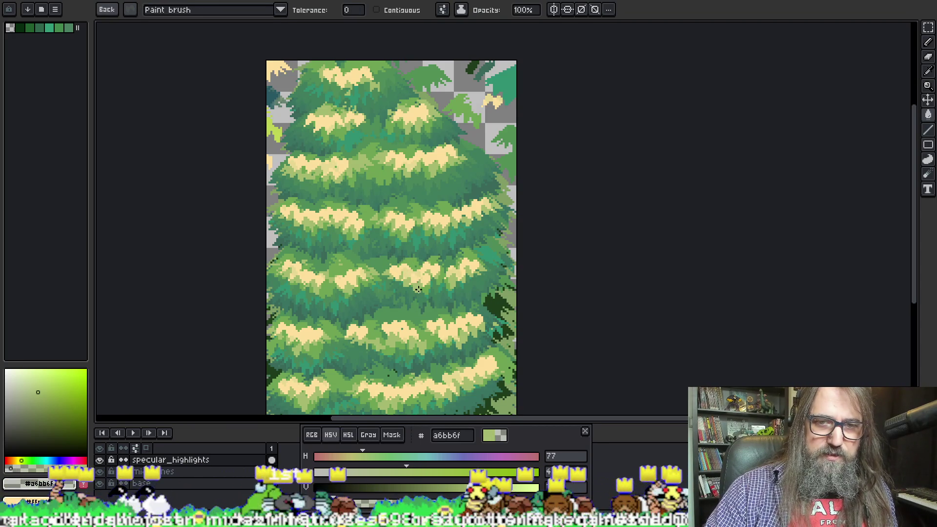
click(420, 291)
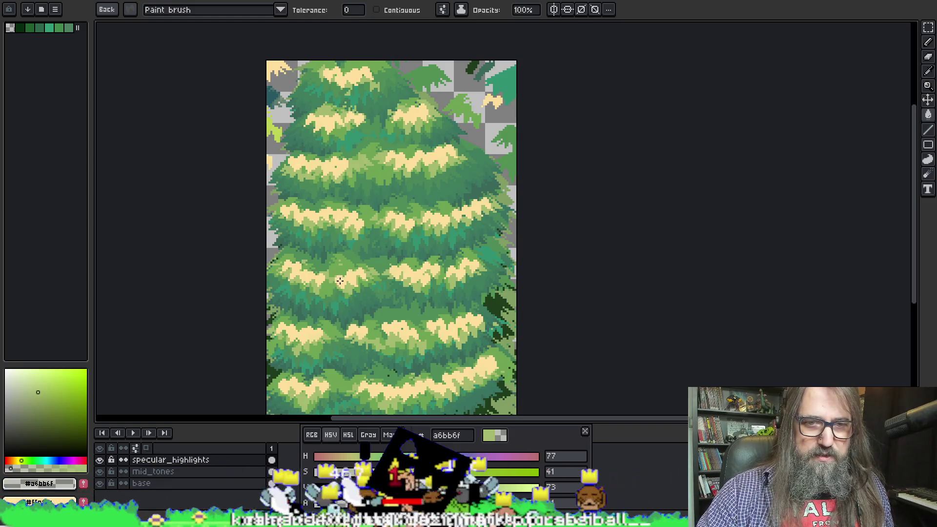
click(108, 11)
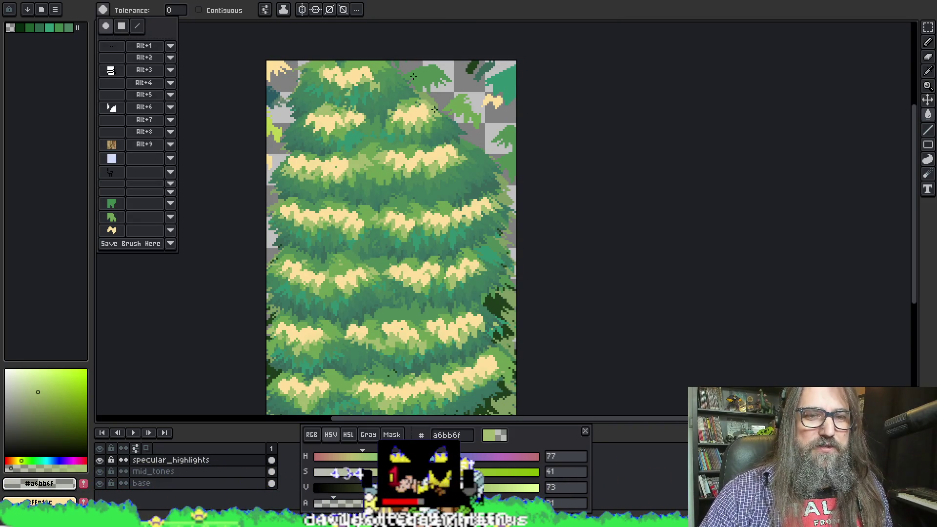
click(229, 211)
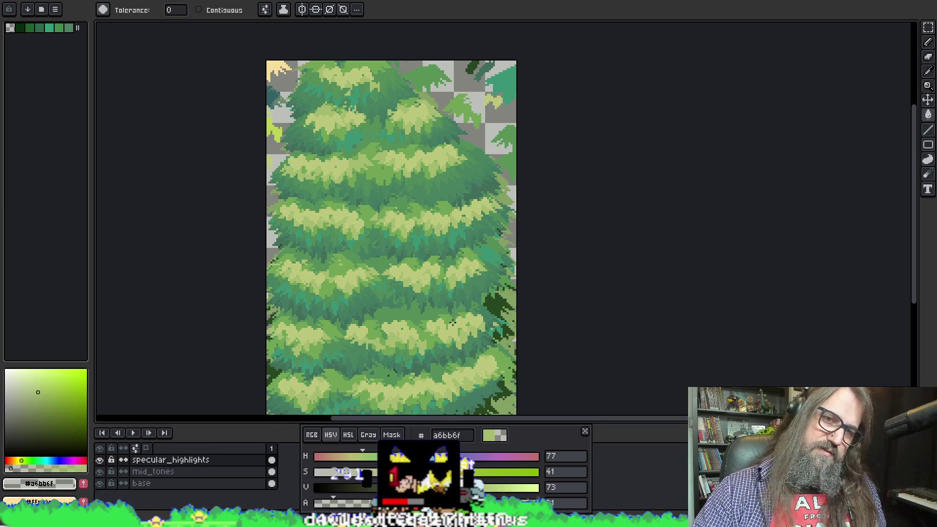
key(ctrl+a)
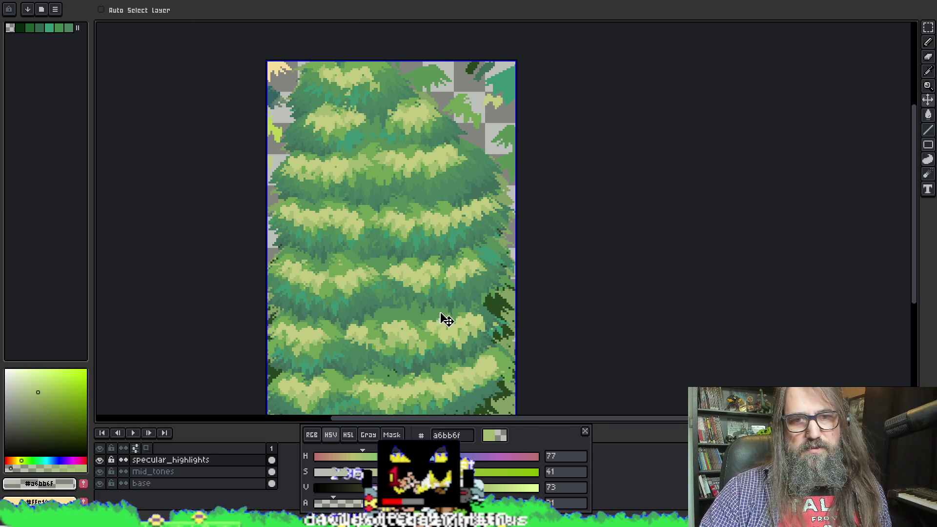
key(w)
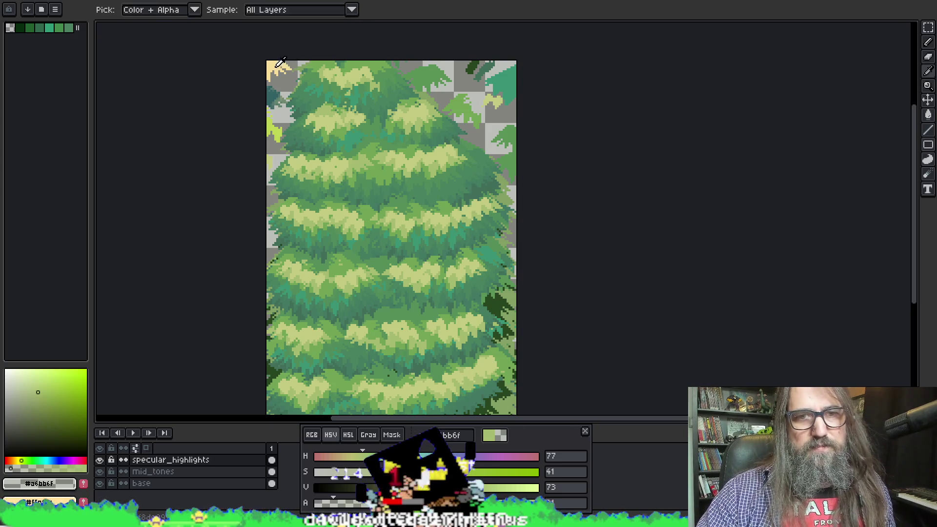
alt+click(281, 63)
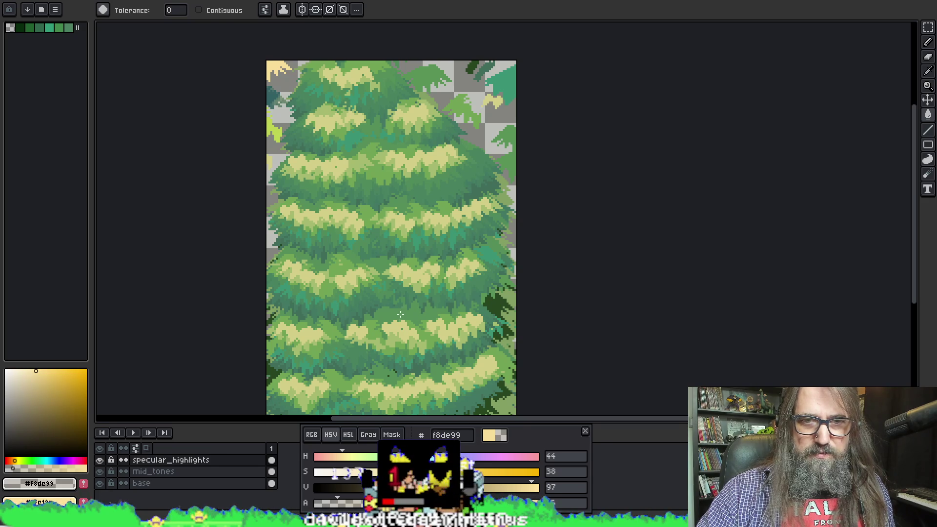
key(alt)
alt+click(342, 266)
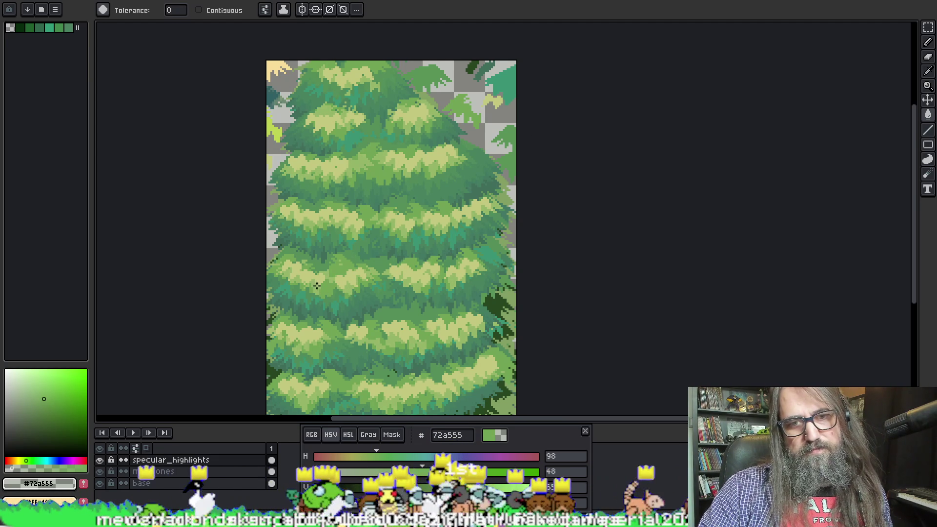
key(v)
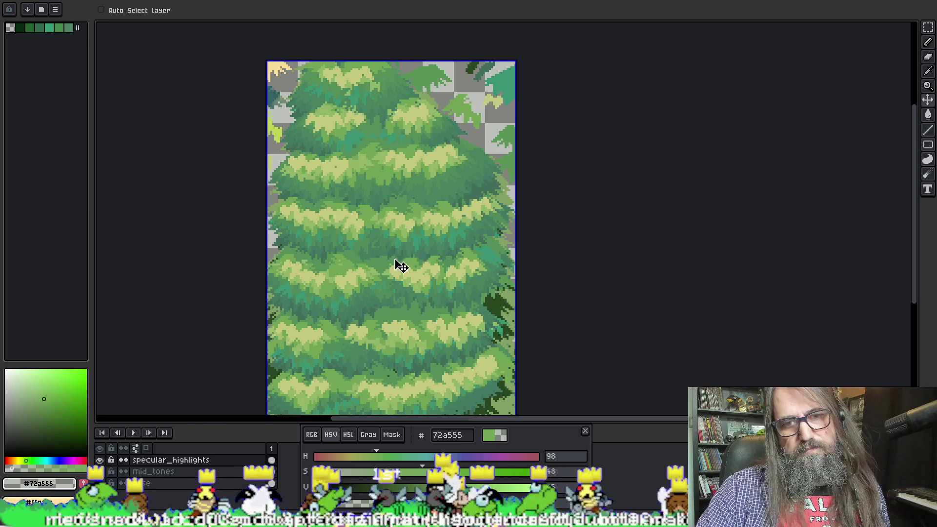
key(g)
scroll(362, 203, down, 5)
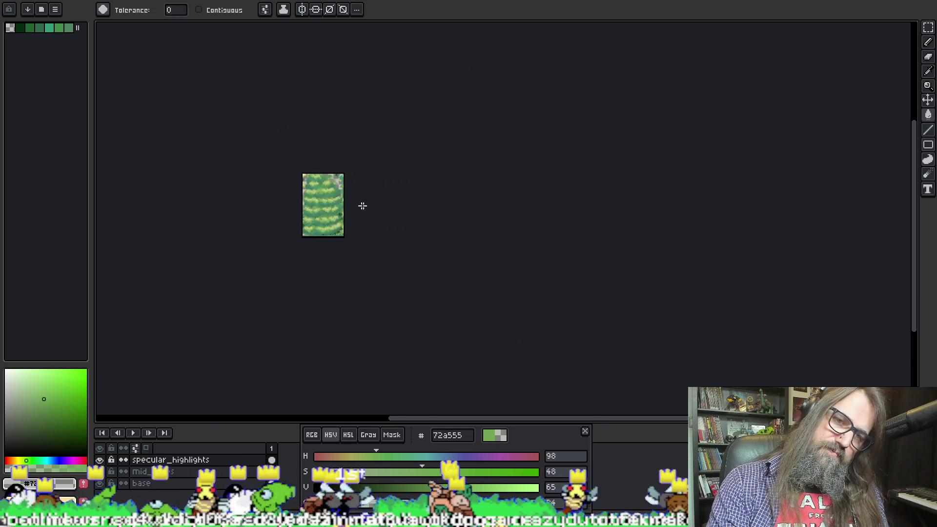
Lasso the small top-right leaf highlight and use it as a custom brush
scroll(353, 220, up, 5)
drag(387, 294, 436, 266)
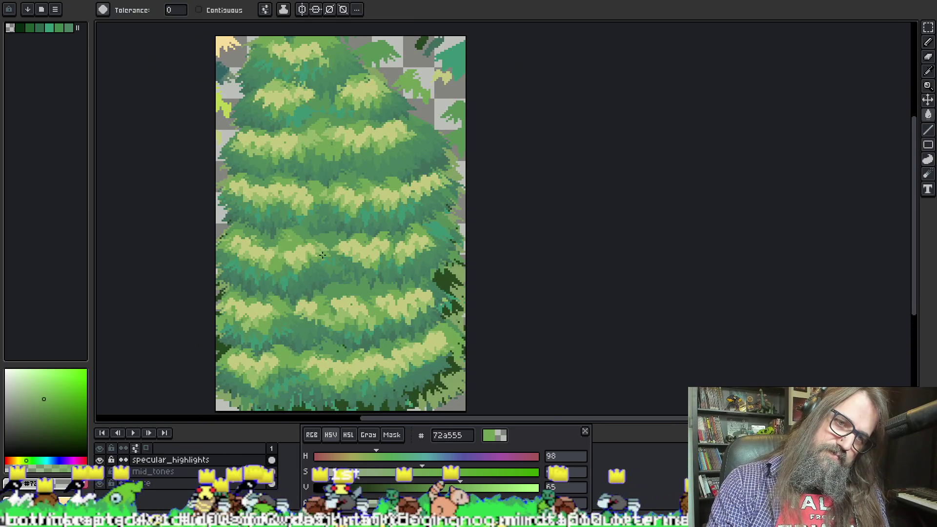
scroll(287, 237, up, 1)
scroll(293, 234, down, 1)
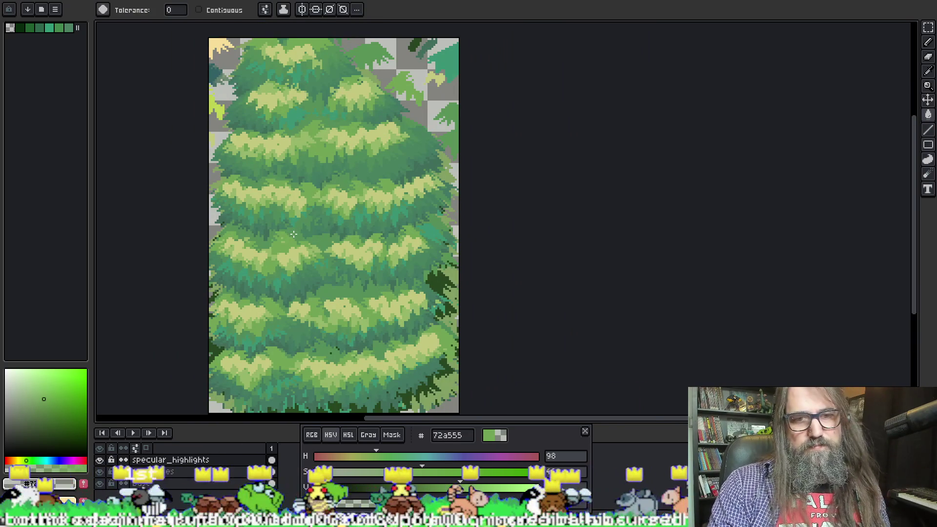
key(b)
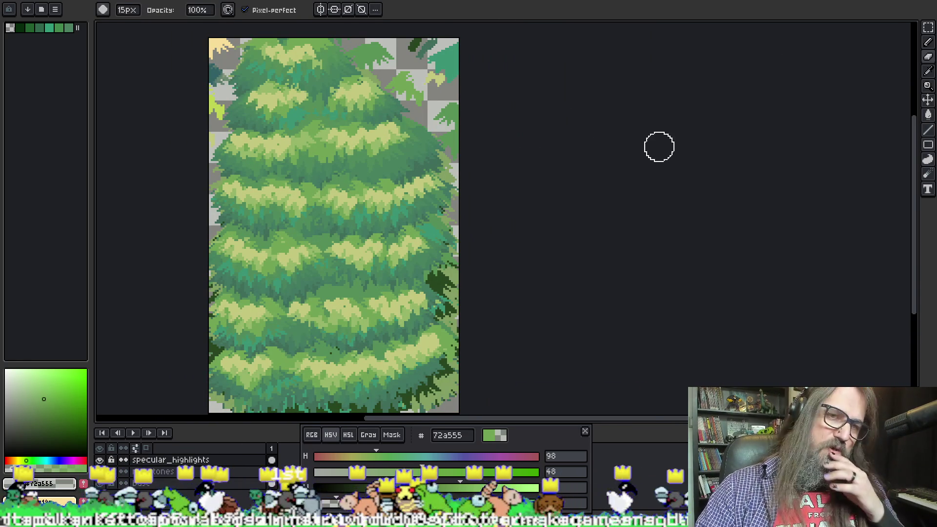
mouse_move(609, 140)
mouse_down()
mouse_move(669, 171)
mouse_move(617, 124)
mouse_up()
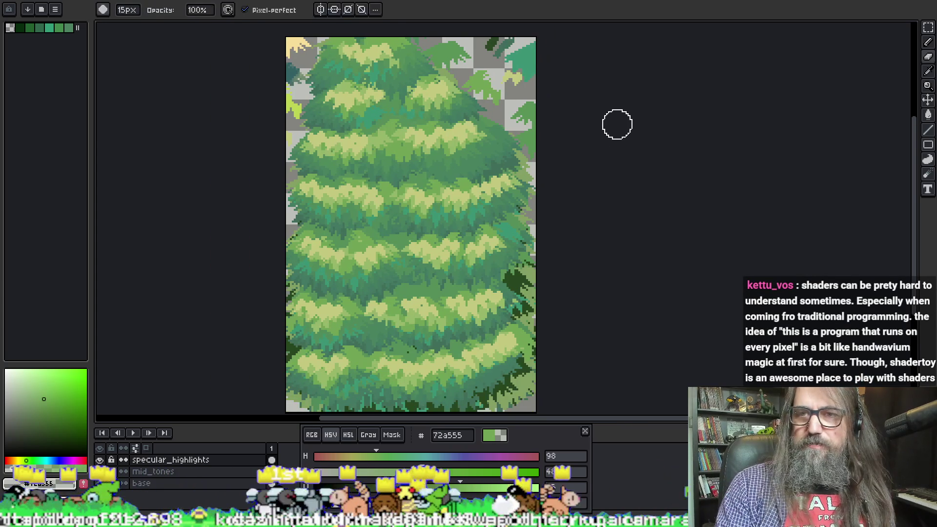
scroll(481, 71, up, 5)
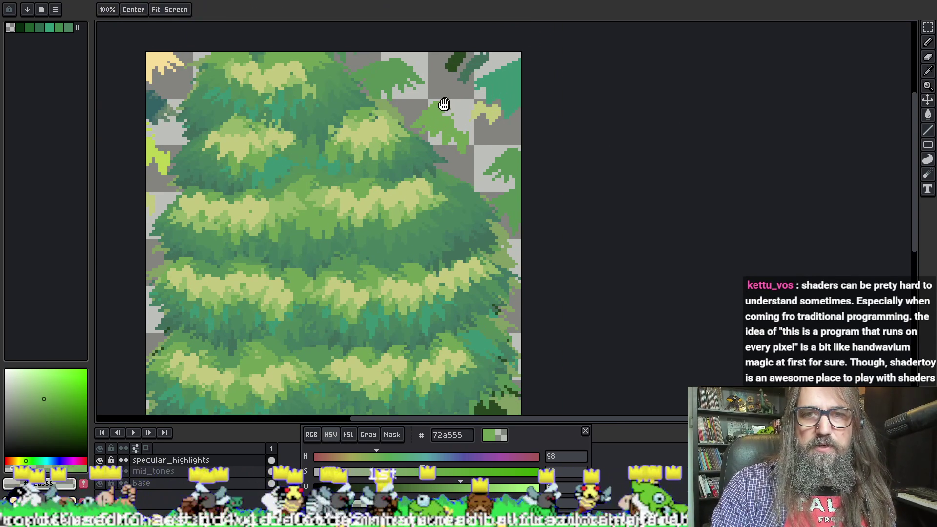
scroll(415, 153, down, 2)
scroll(476, 156, up, 2)
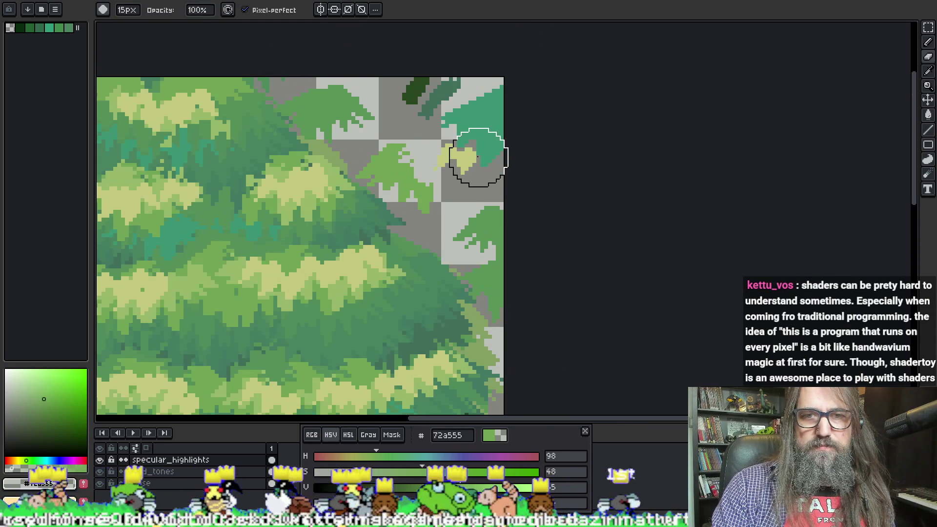
key(m)
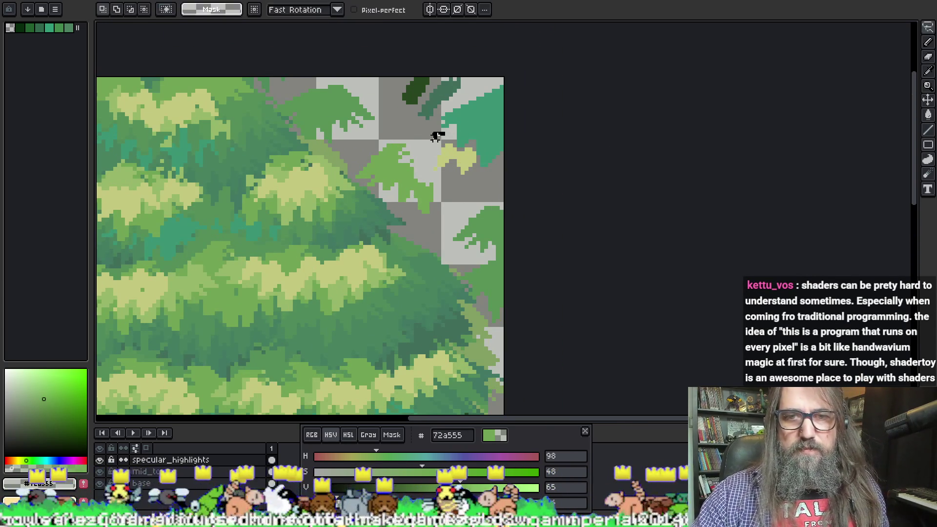
drag(468, 183, 437, 120)
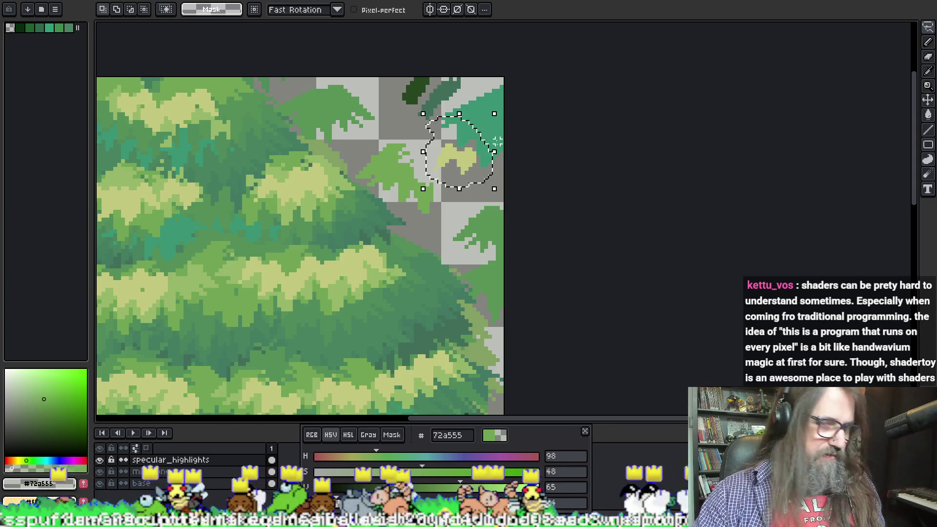
key(b)
Sample the tree's mid-green and paint leaf clumps into the middle of the tree
scroll(380, 302, down, 5)
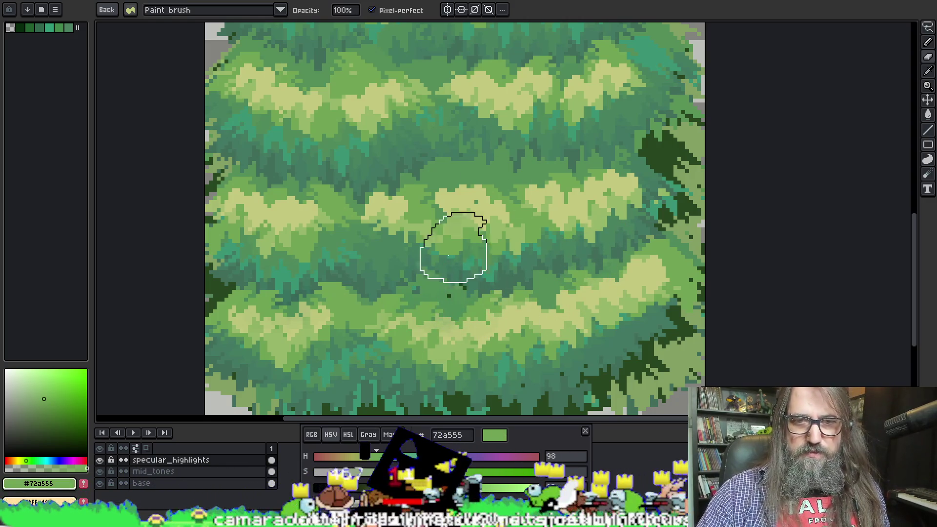
key(v)
key(b)
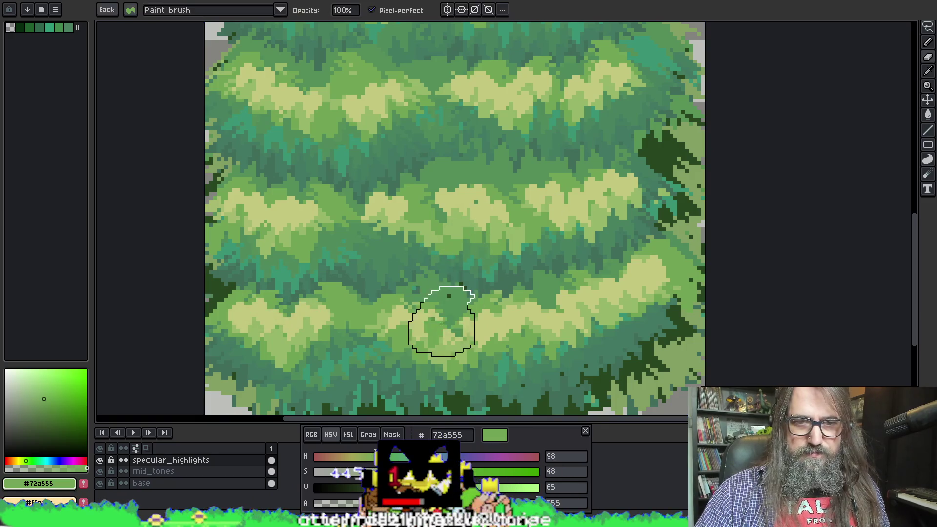
alt+click(412, 184)
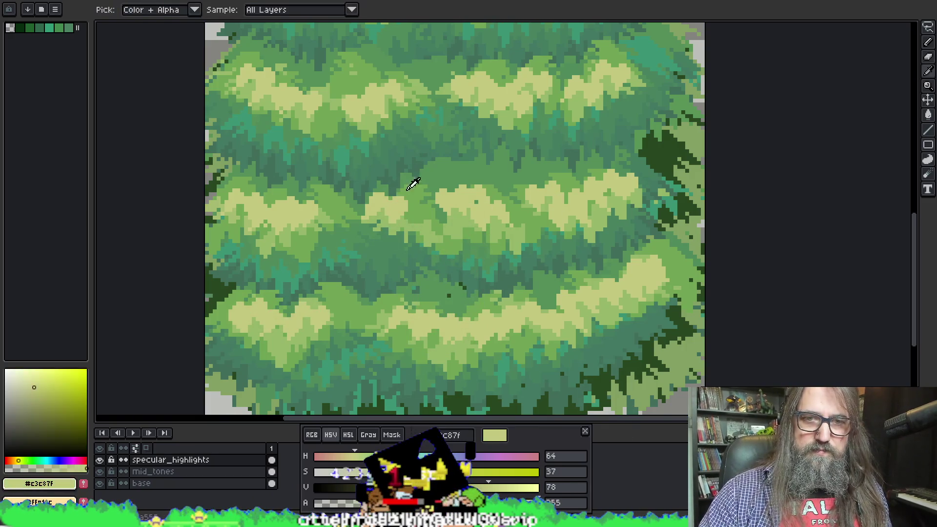
mouse_move(341, 228)
mouse_down()
mouse_move(317, 195)
mouse_move(312, 220)
mouse_move(293, 214)
mouse_move(303, 204)
mouse_up()
Lasso the top-right leaf highlight again and turn it into a brush
scroll(302, 203, up, 3)
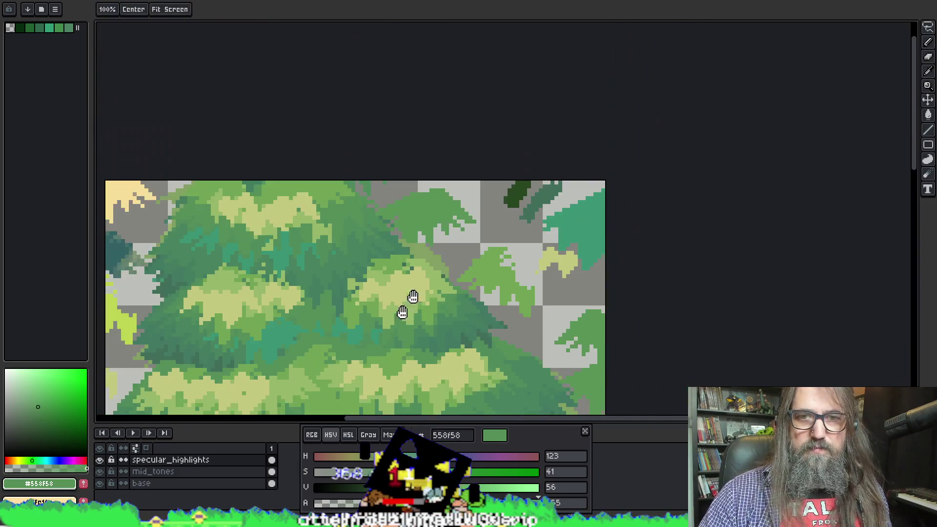
key(m)
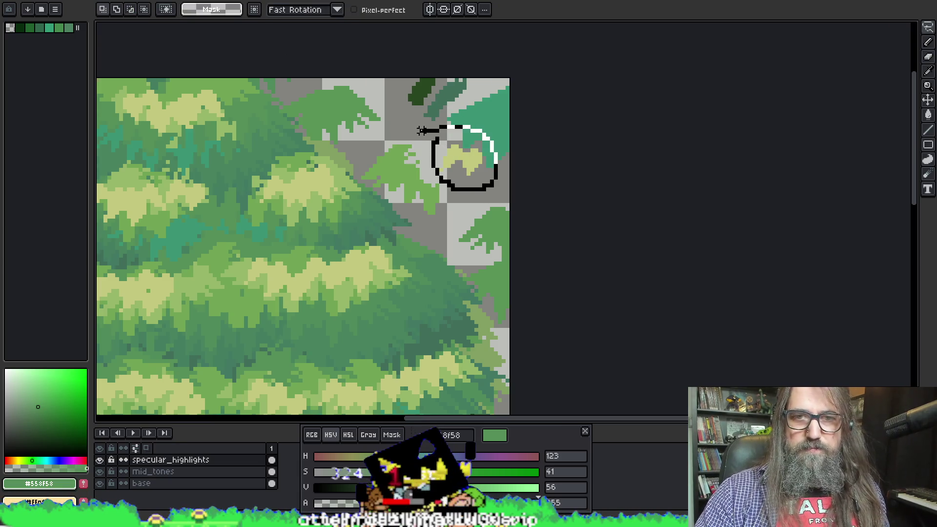
drag(421, 131, 418, 136)
key(ctrl+b)
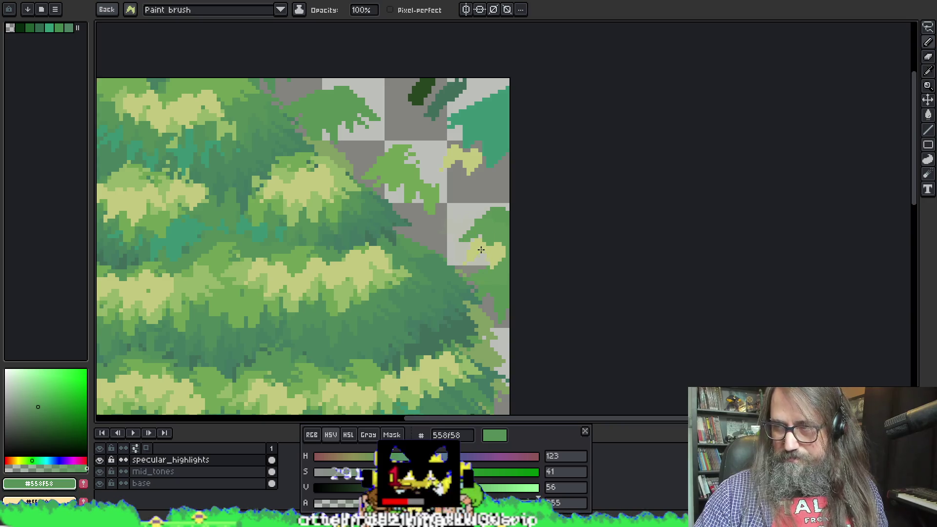
drag(307, 308, 365, 221)
mouse_move(505, 99)
mouse_down()
mouse_move(476, 109)
mouse_move(526, 152)
mouse_up()
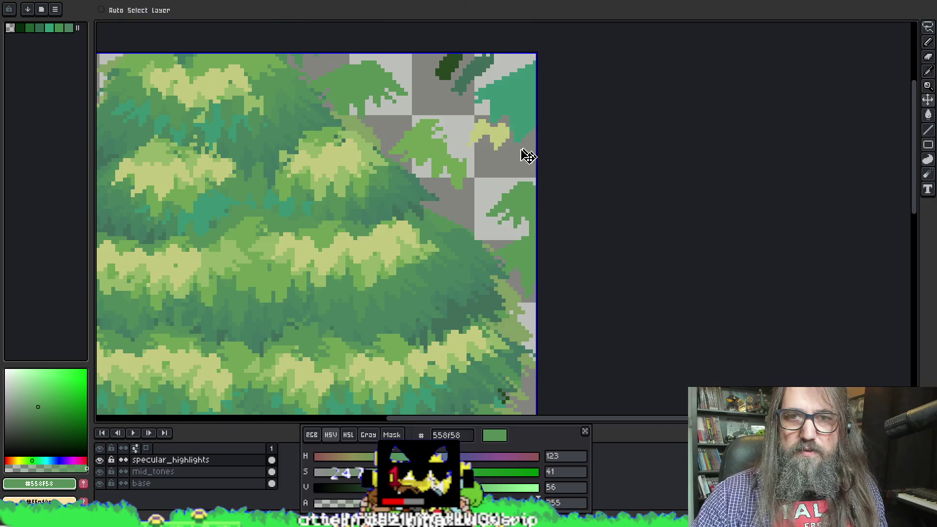
key(q)
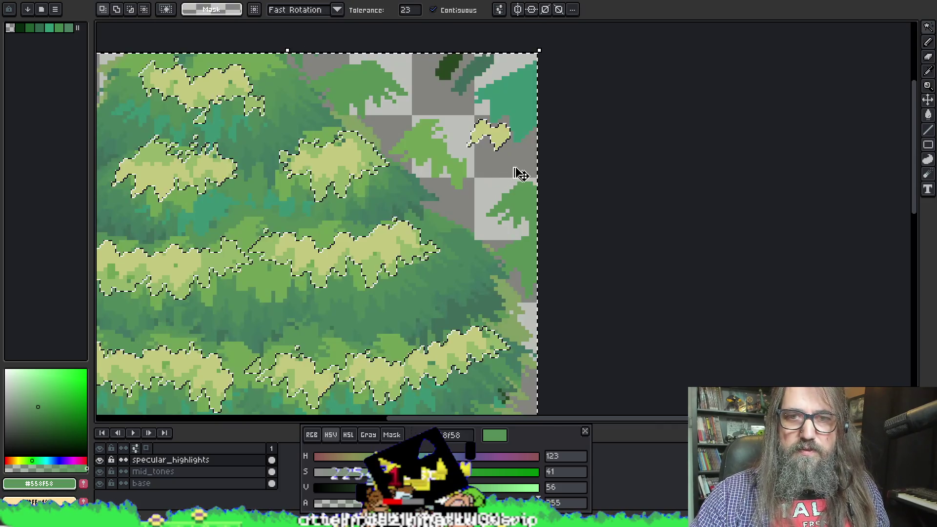
Magic-wand the yellow highlights, delete them, and restore them with undo
click(475, 160)
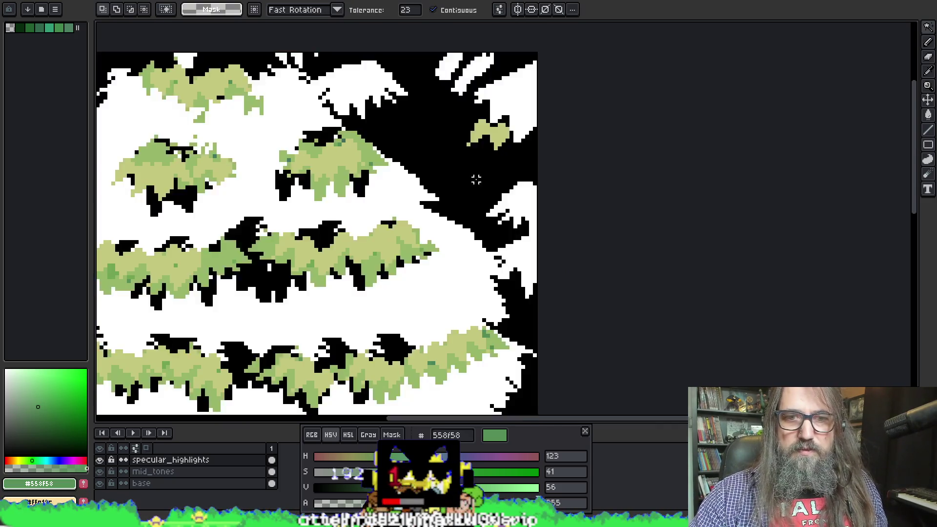
key(Delete)
key(ctrl+z)
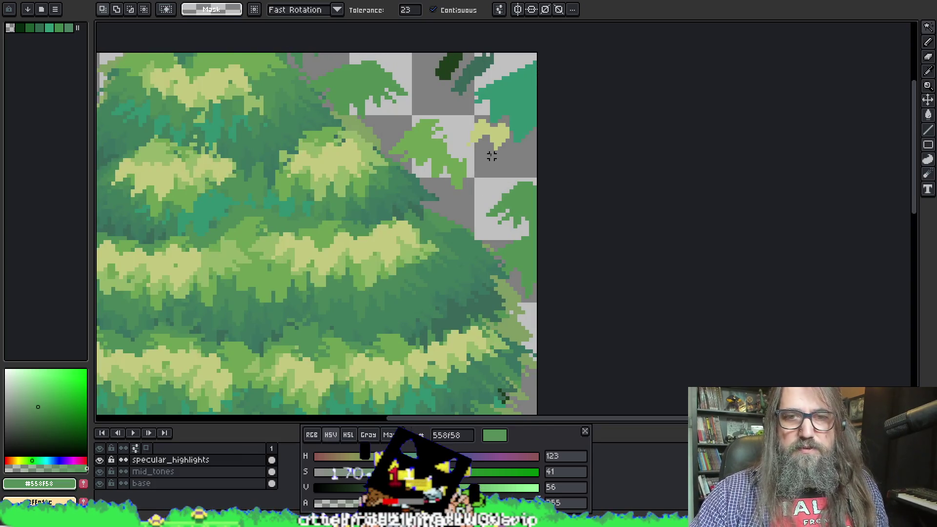
Make a rectangle of the top-right foliage highlight the current paint brush
key(m)
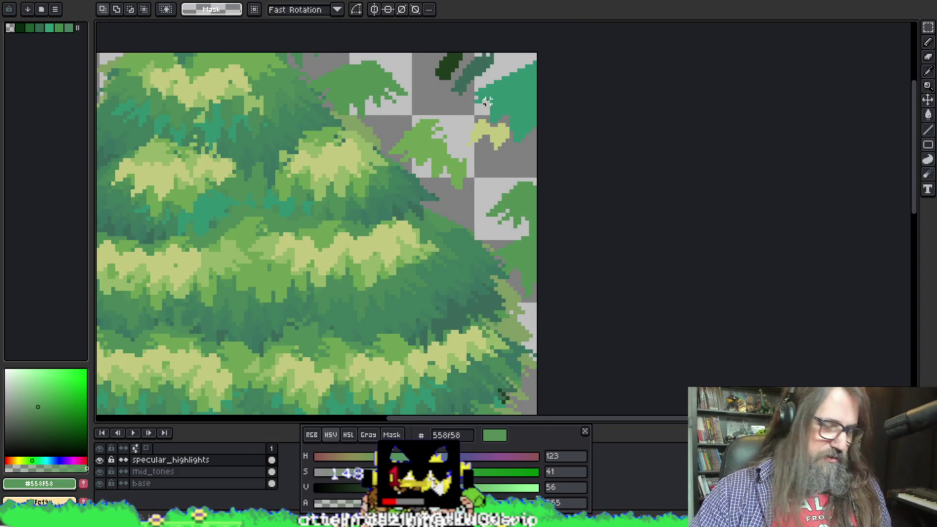
drag(457, 101, 529, 165)
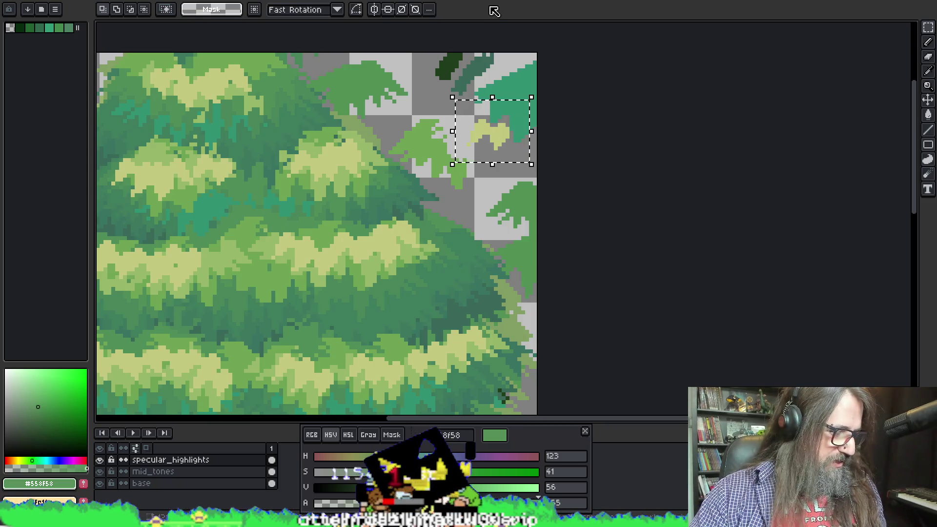
key(b)
scroll(397, 157, down, 3)
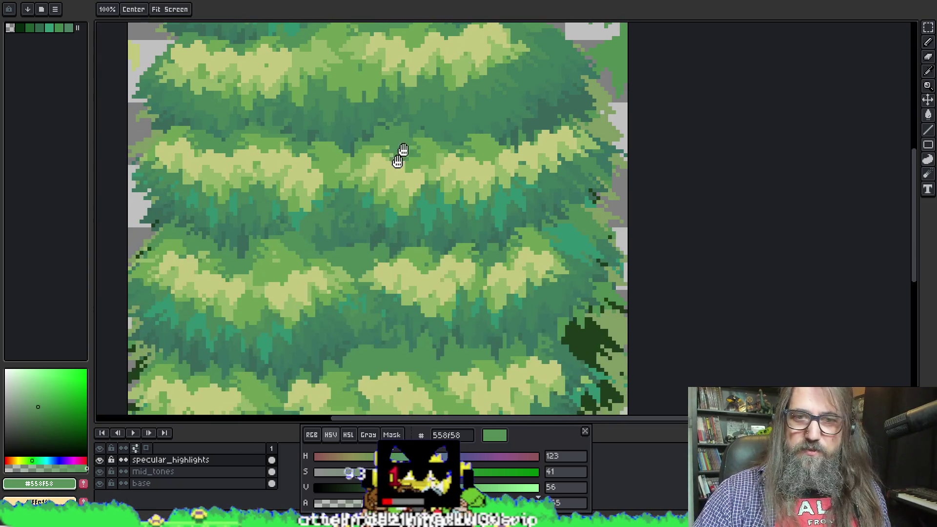
scroll(418, 56, left, 3)
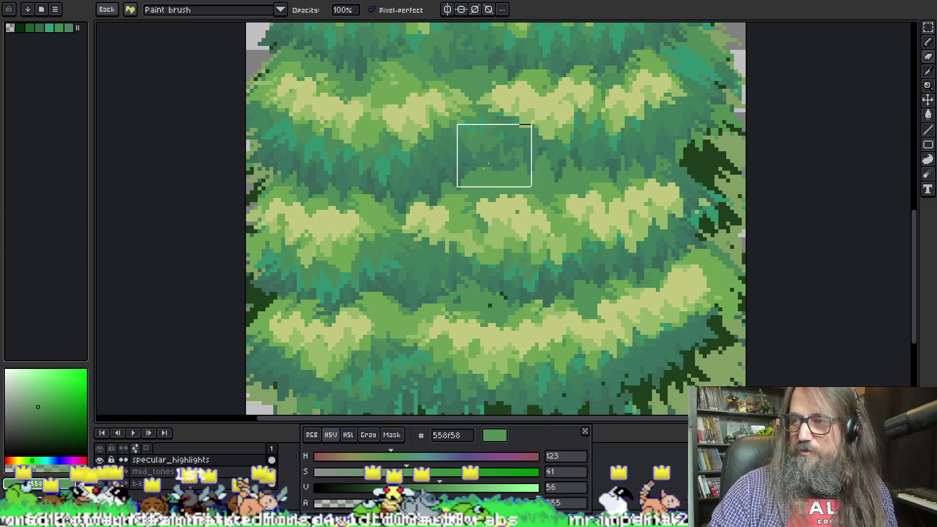
Stamp a darker green leaf patch on the foliage and swap the primary colour to #ffe19c
key(space)
mouse_move(511, 248)
mouse_down()
mouse_move(501, 216)
mouse_move(476, 225)
mouse_up()
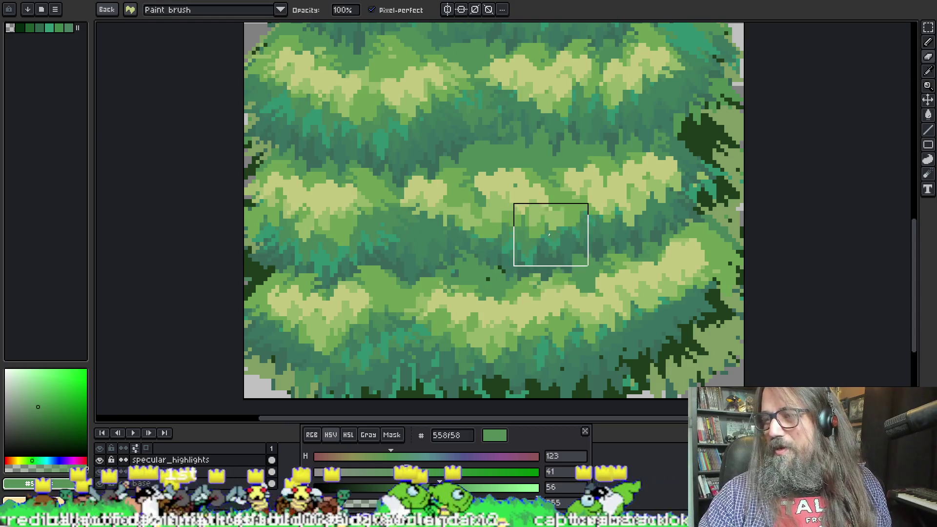
mouse_move(496, 246)
mouse_down()
mouse_move(500, 257)
mouse_move(496, 200)
mouse_up()
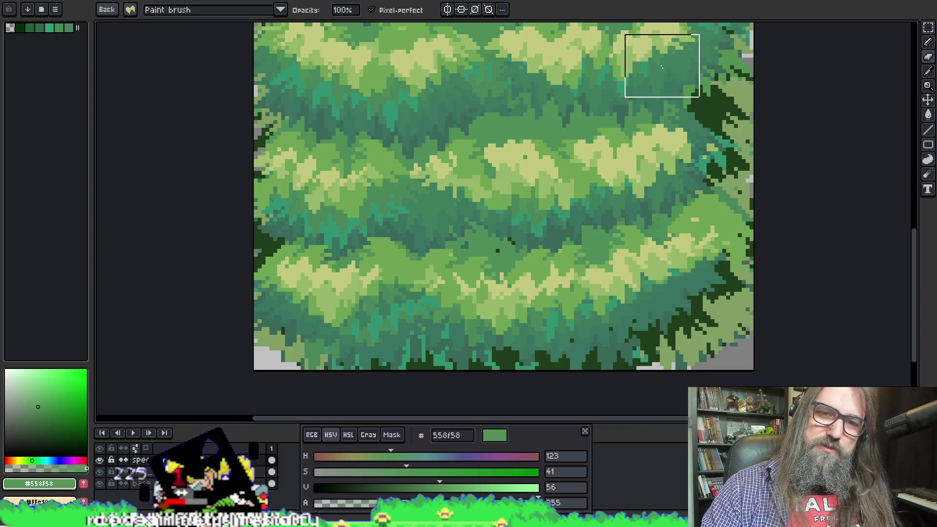
click(498, 139)
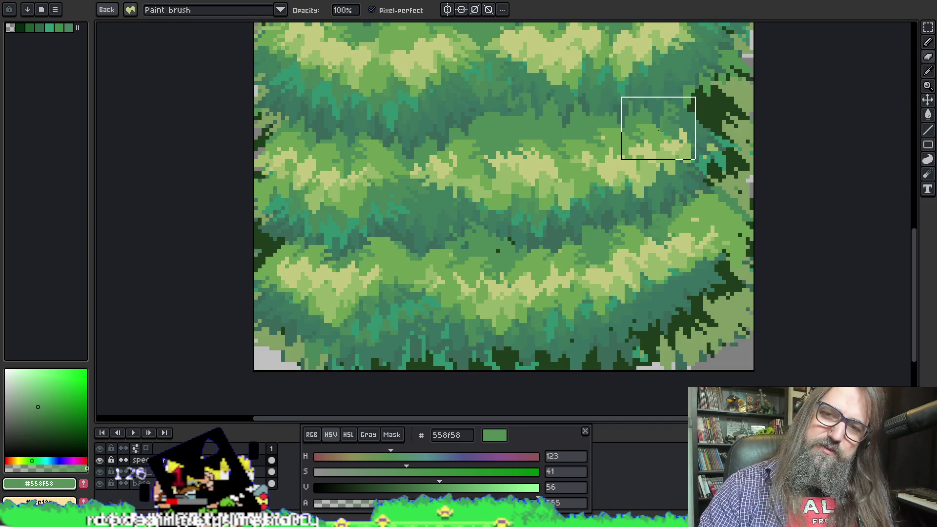
scroll(591, 166, up, 2)
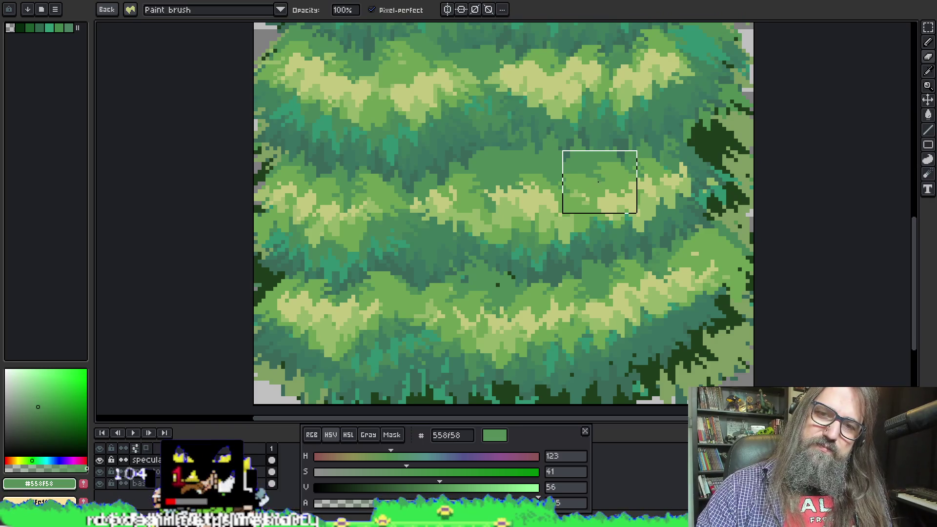
drag(670, 108, 605, 137)
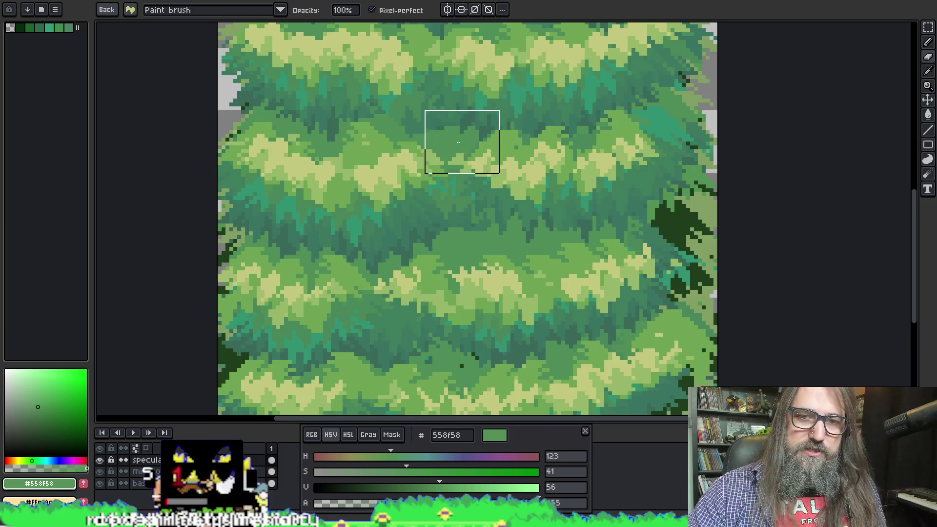
drag(415, 136, 456, 148)
key(x)
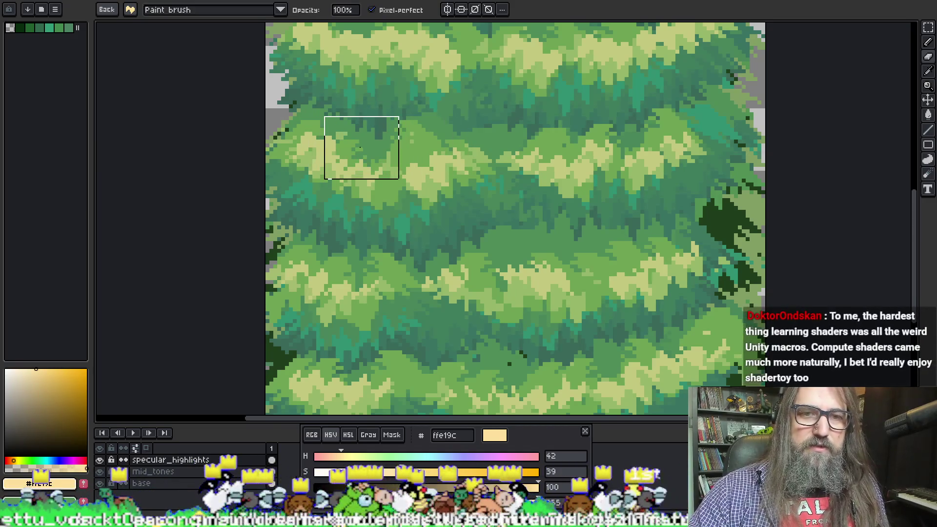
Switch the paint colour back to green #558f58, then Alt+Tab to the Shadertoy browser
drag(349, 116, 353, 158)
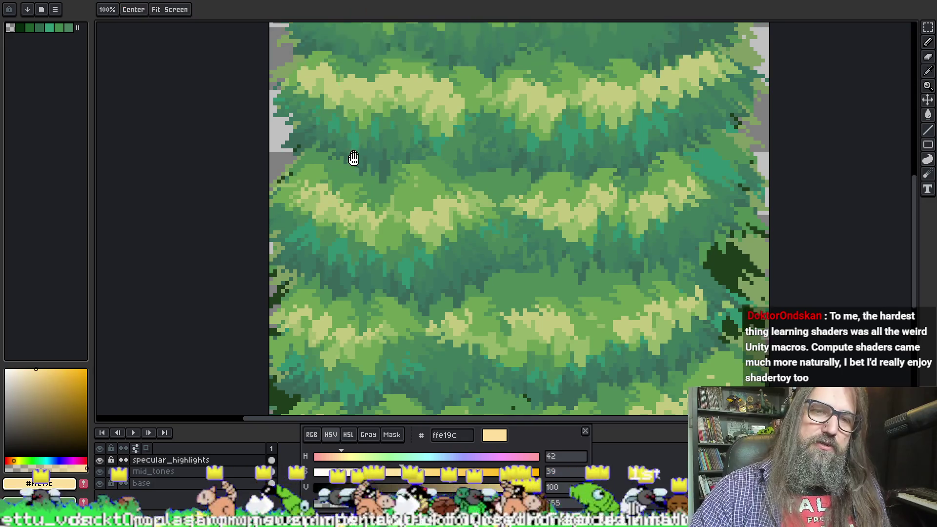
alt+click(326, 59)
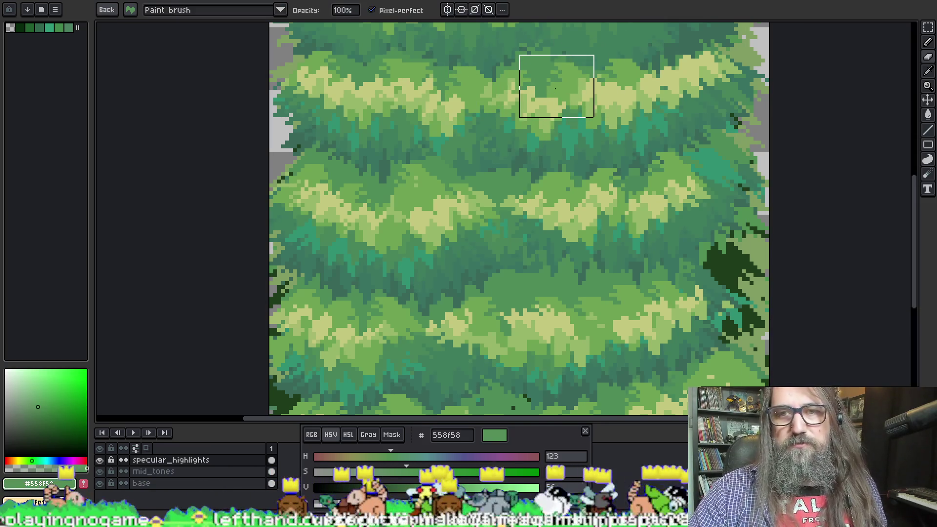
scroll(579, 56, right, 3)
scroll(579, 56, up, 1)
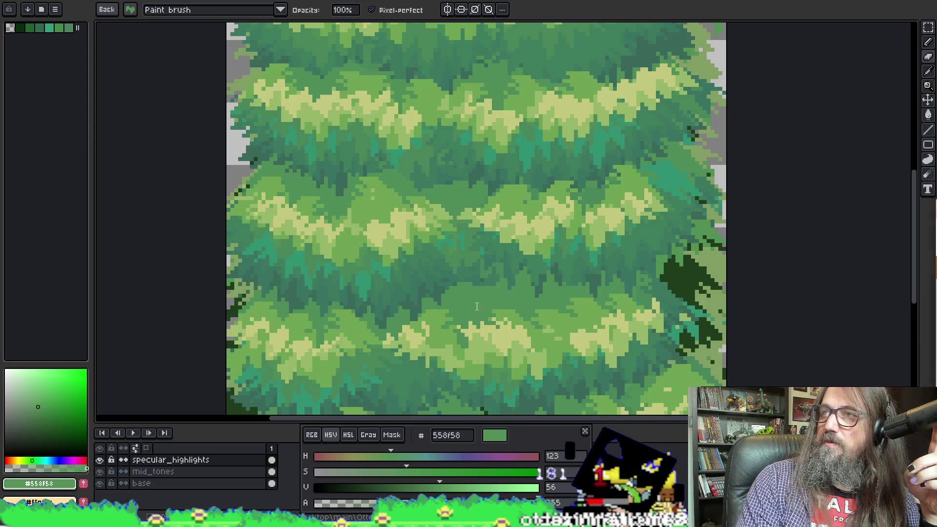
key(alt+Tab)
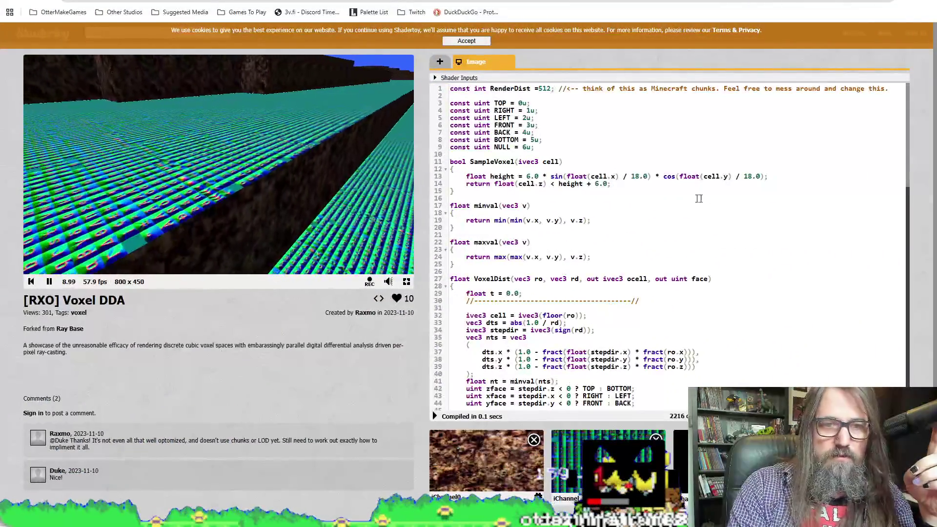
Scroll through the [RXO] Voxel DDA shader code, then minimise the browser
scroll(698, 198, down, 2)
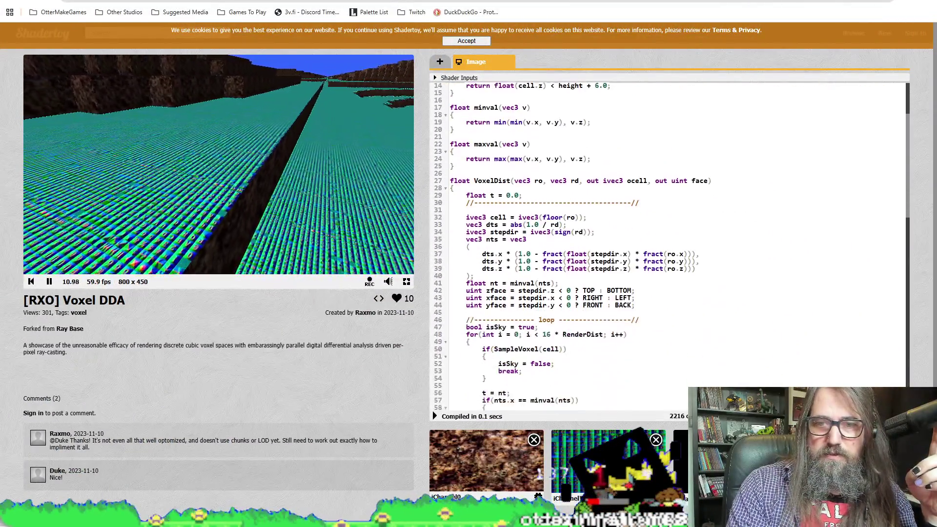
scroll(668, 243, down, 3)
scroll(669, 244, up, 5)
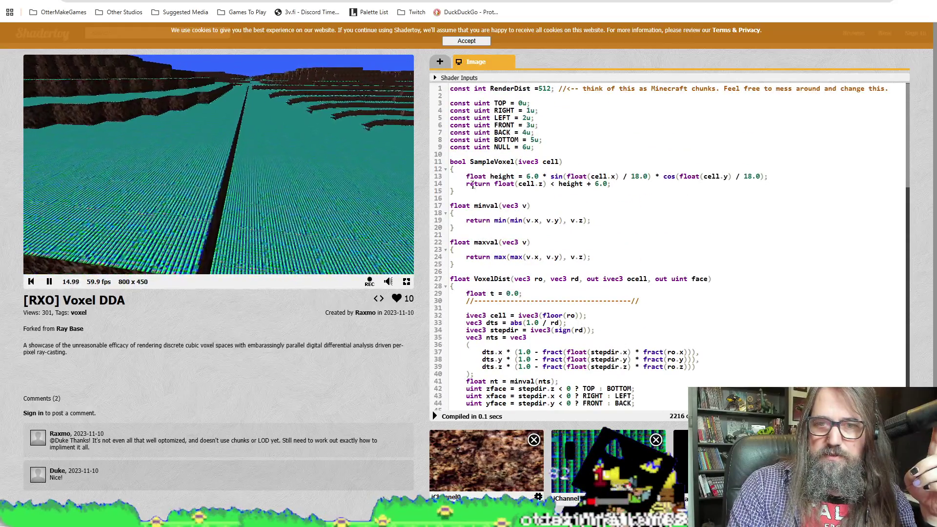
scroll(472, 185, down, 4)
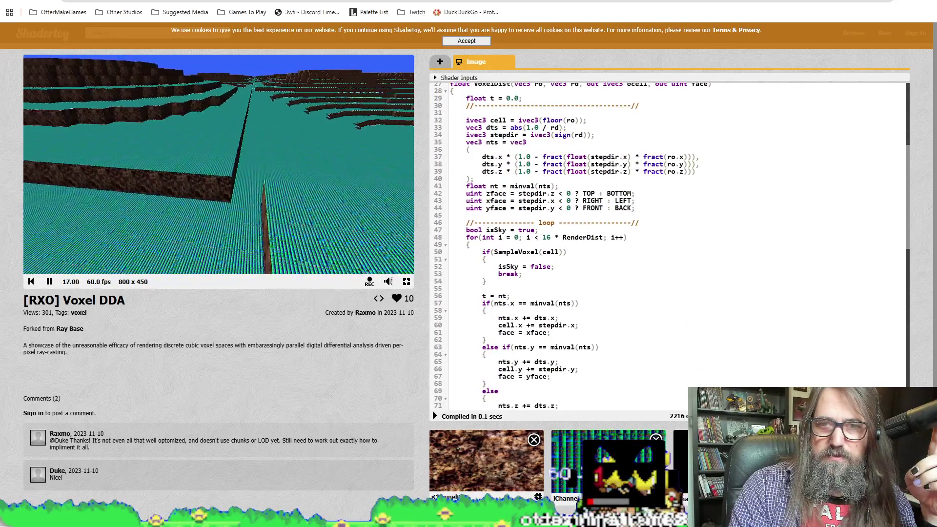
scroll(668, 244, down, 6)
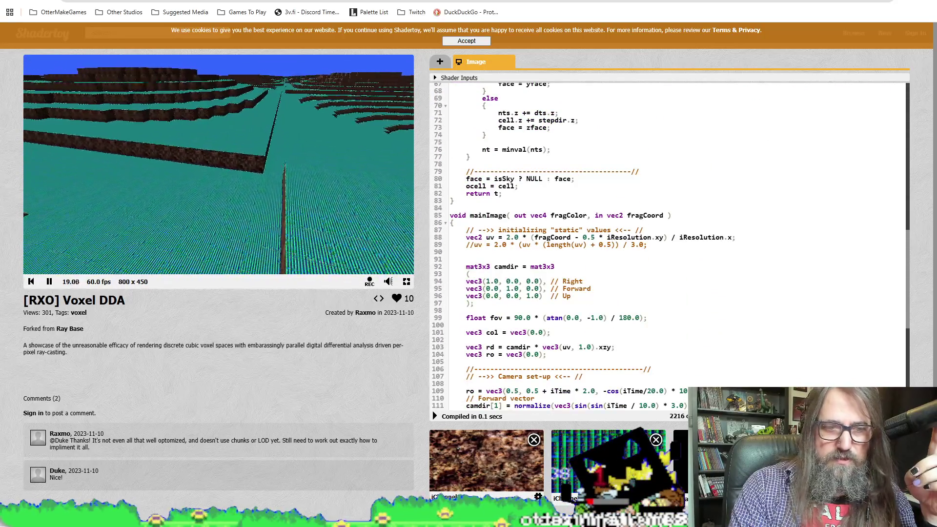
scroll(530, 326, down, 8)
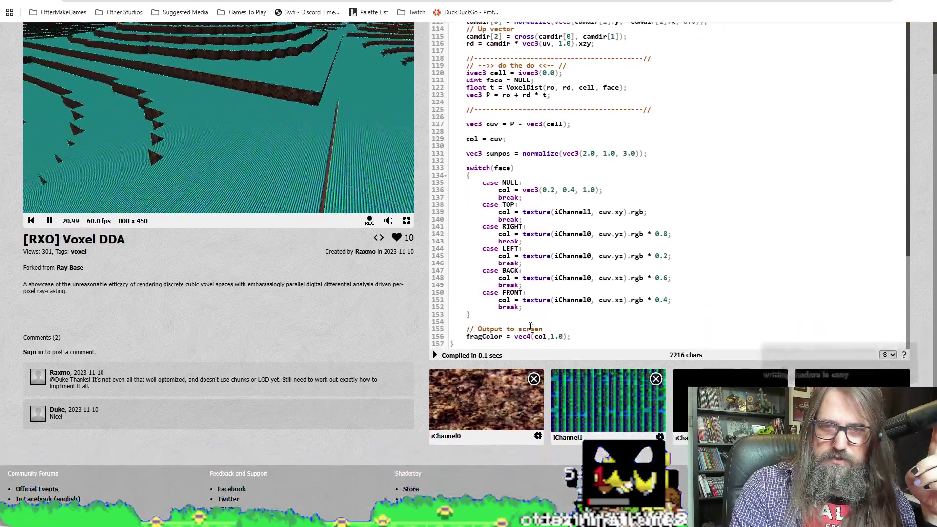
scroll(657, 256, up, 1)
scroll(658, 256, down, 1)
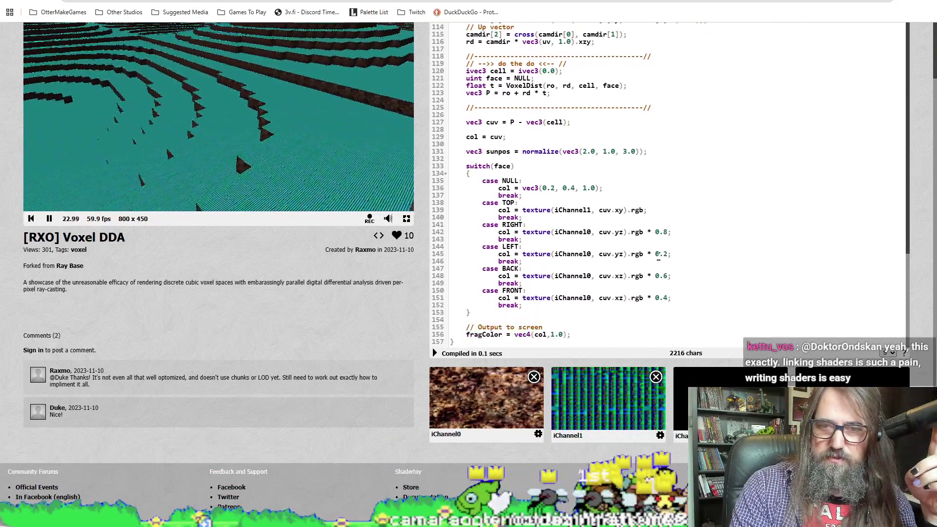
scroll(664, 186, up, 2)
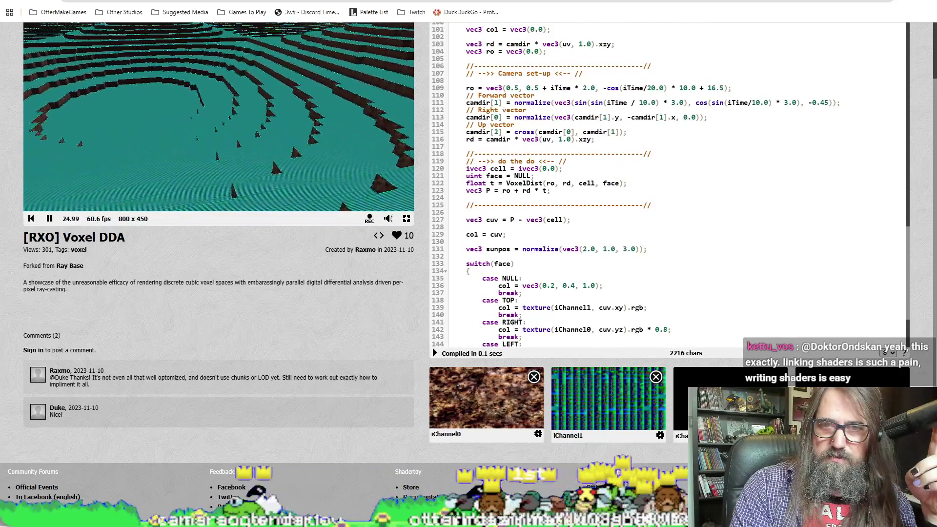
scroll(585, 204, up, 15)
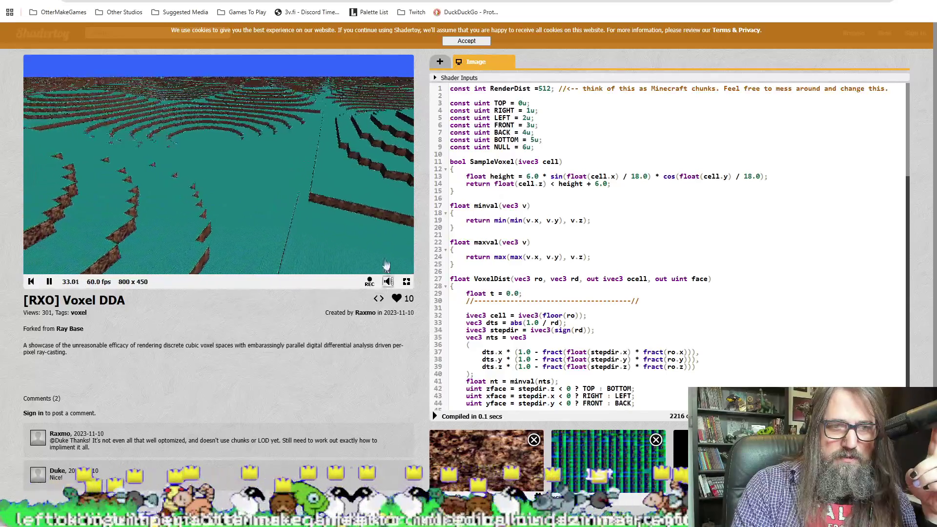
key(super+Down)
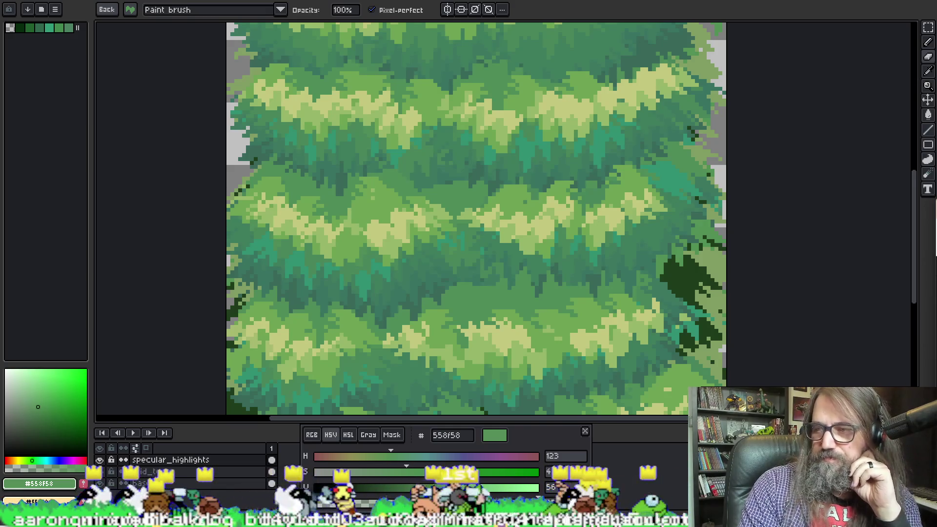
Pan and zoom the canvas up to the top tiers of the pine tree for highlight touch-ups
mouse_move(487, 88)
mouse_down()
mouse_move(470, 98)
mouse_move(565, 145)
mouse_up()
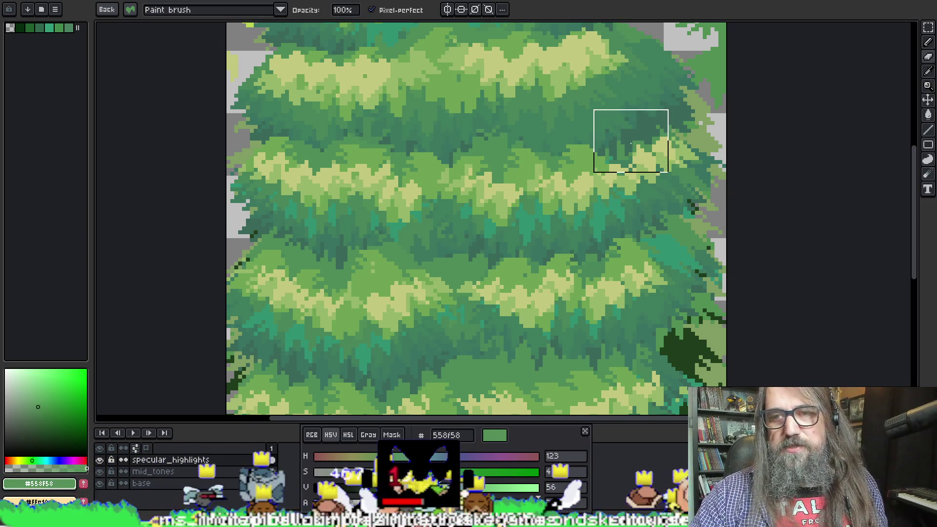
scroll(557, 68, up, 3)
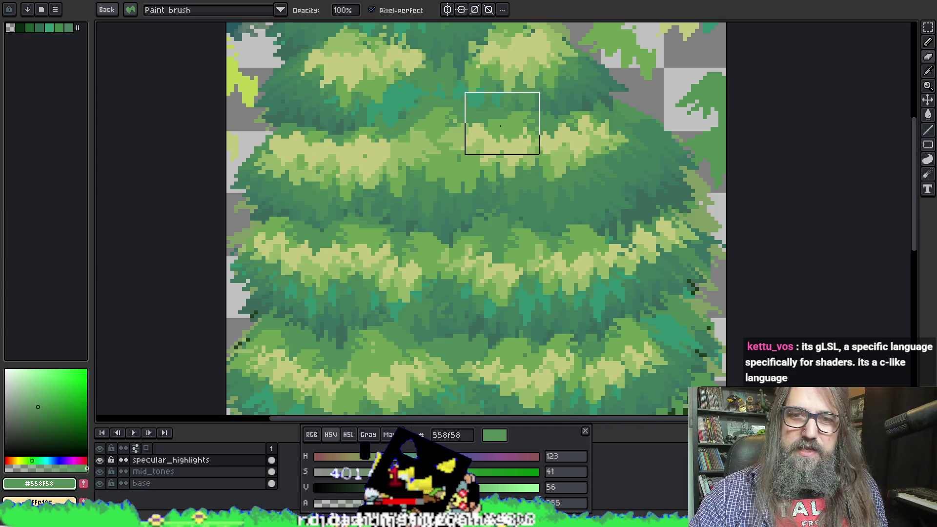
scroll(374, 84, left, 1)
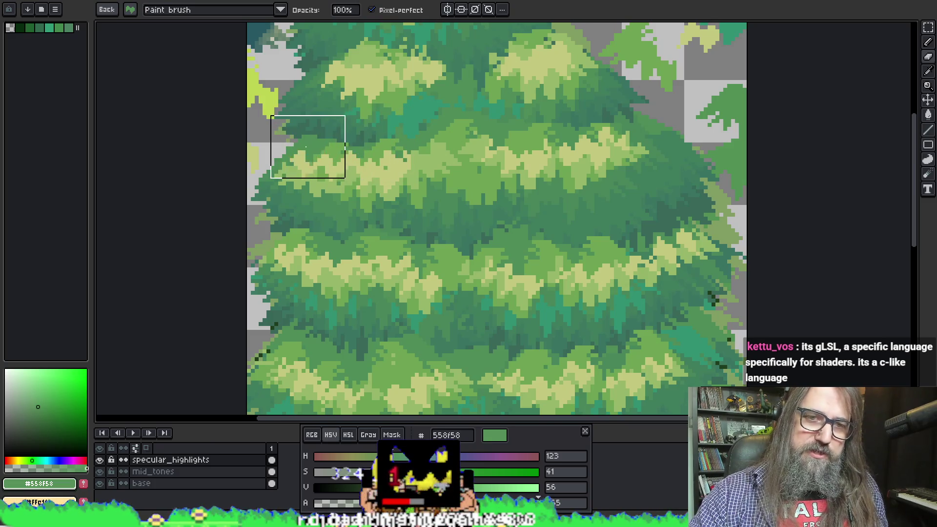
scroll(332, 108, up, 3)
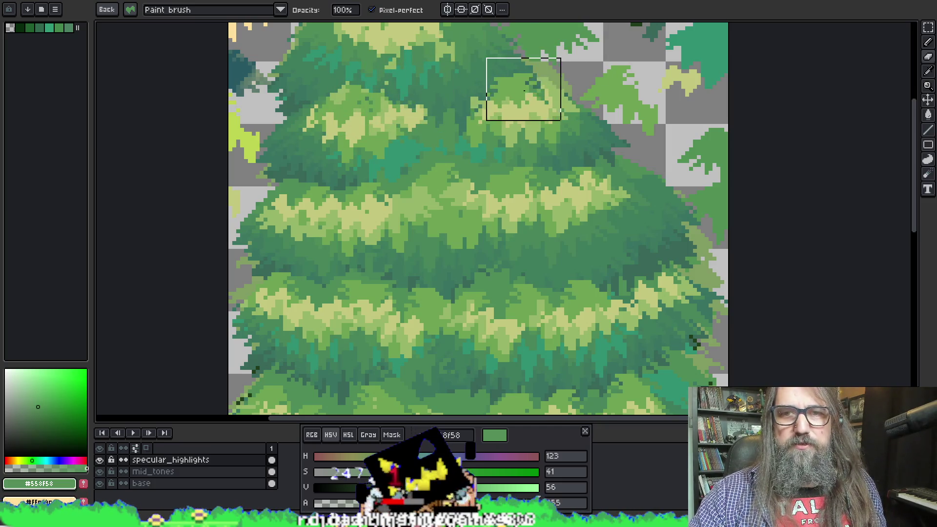
scroll(562, 73, up, 5)
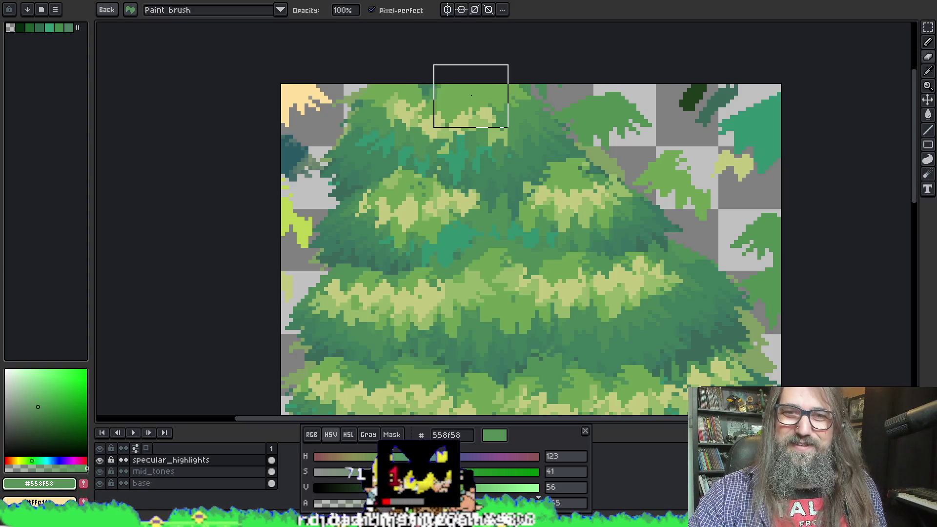
scroll(576, 60, down, 3)
scroll(497, 191, up, 2)
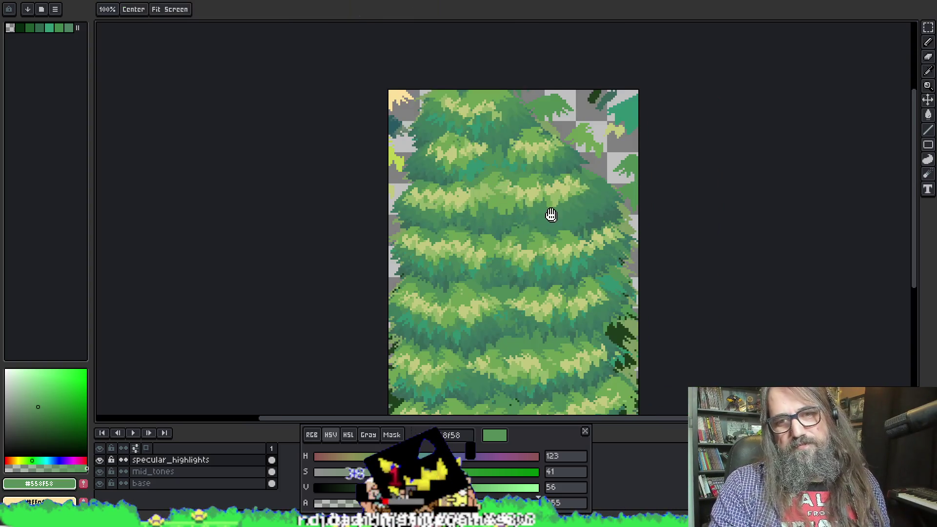
Work down from the upper tree through the lower foliage, touching up green highlights
mouse_move(550, 214)
mouse_down()
mouse_move(478, 156)
mouse_move(369, 145)
mouse_up()
scroll(357, 132, up, 1)
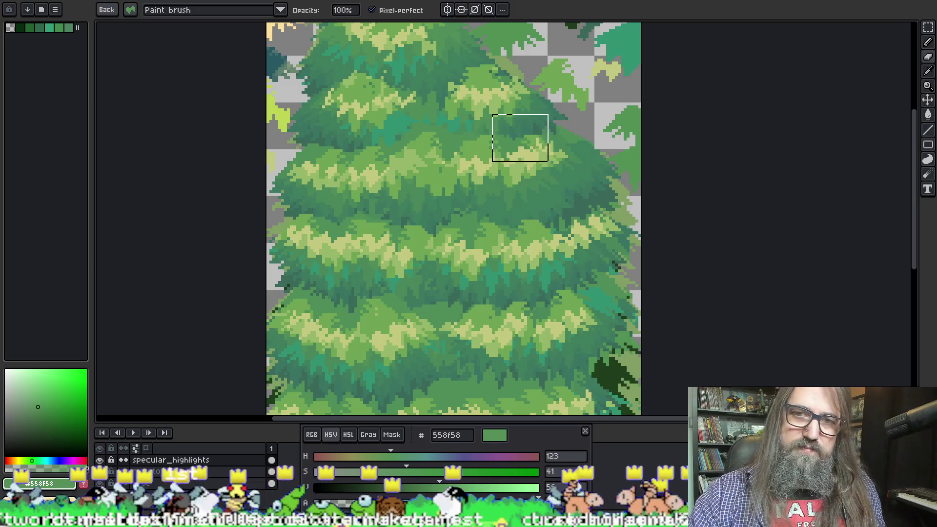
scroll(543, 135, down, 3)
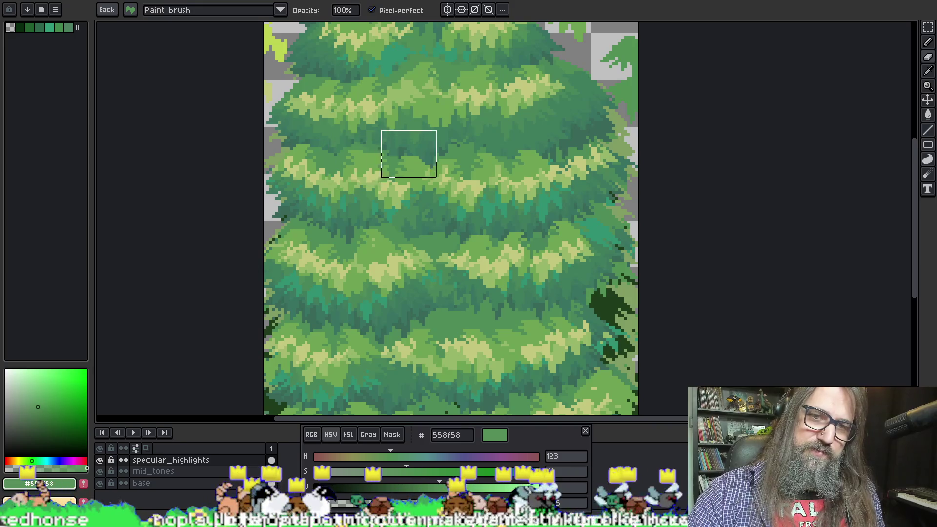
drag(382, 167, 372, 133)
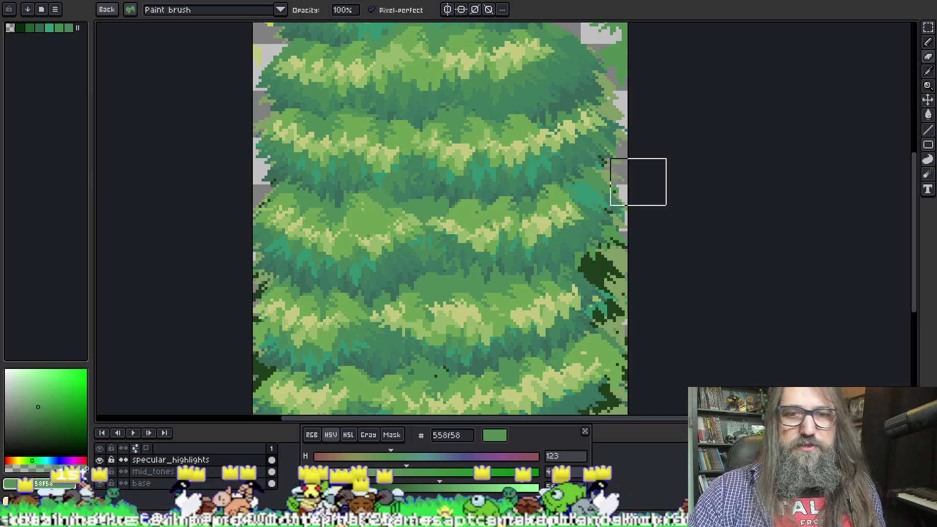
key(space)
drag(523, 245, 532, 186)
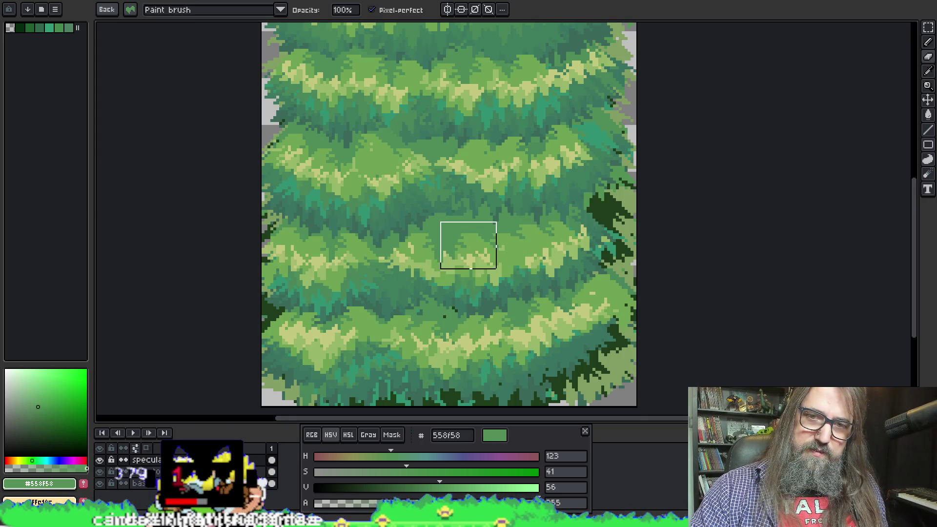
Paint the bottom foliage with a larger brush, save the sprite, and switch to GameMaker
drag(480, 325, 521, 234)
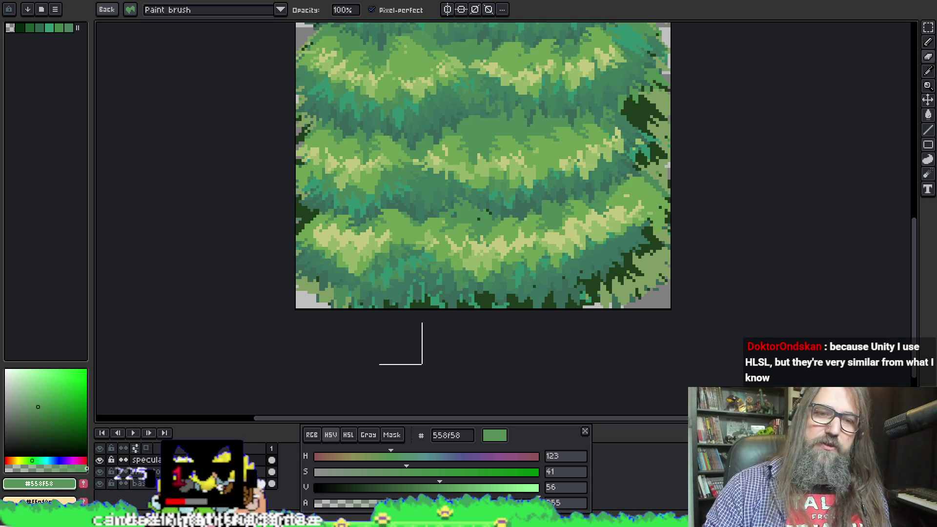
key(b)
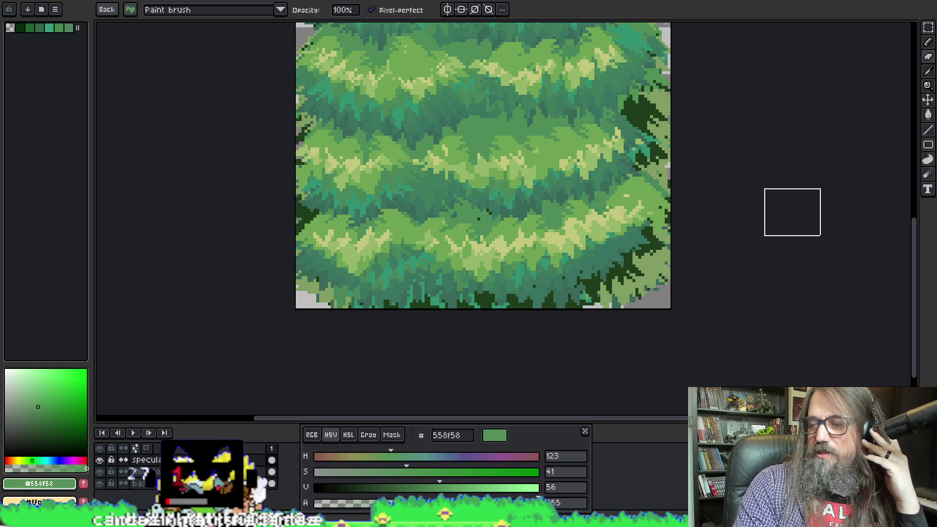
key(ctrl+s)
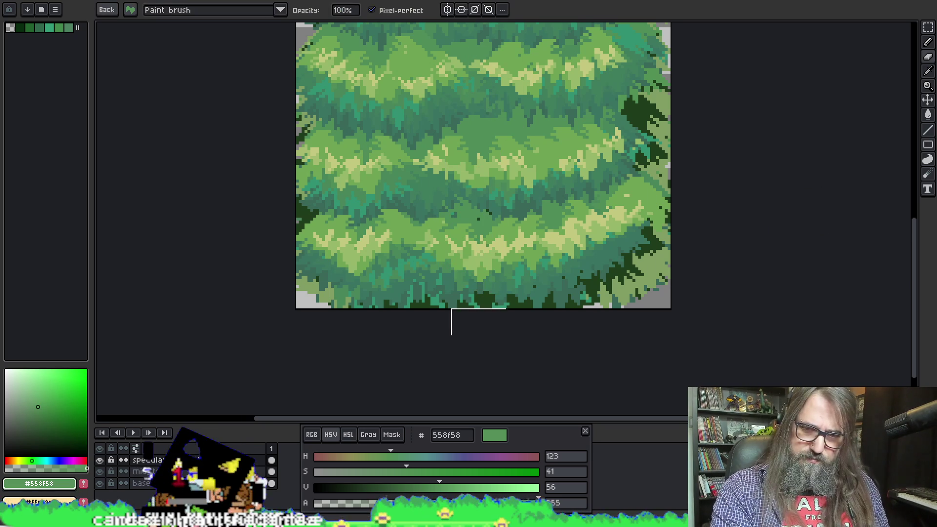
key(alt+Tab)
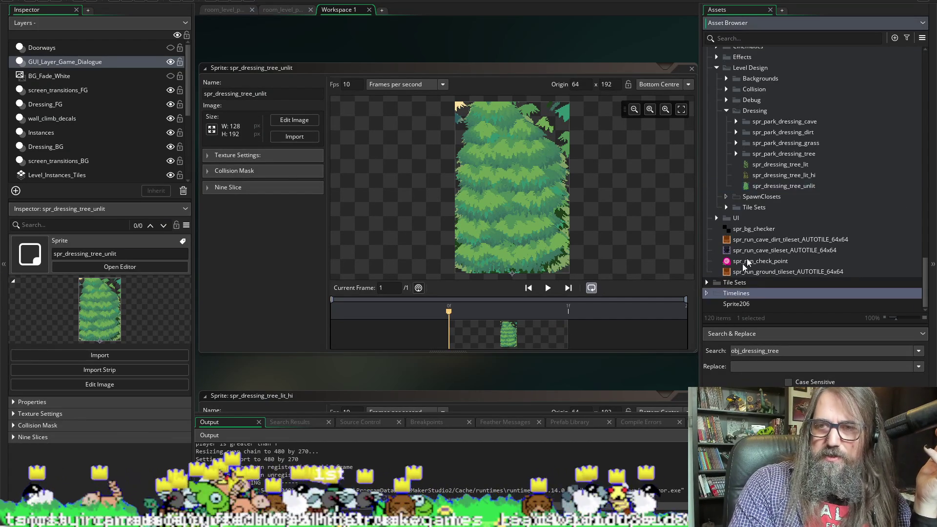
Create a new shader asset, Shader11, from the Shaders folder's right-click Create menu
scroll(719, 193, up, 5)
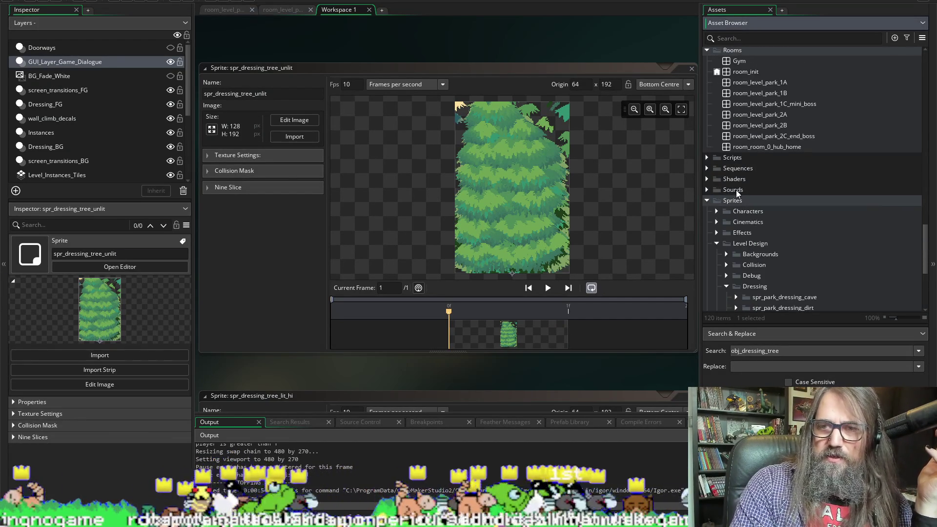
click(728, 190)
click(728, 180)
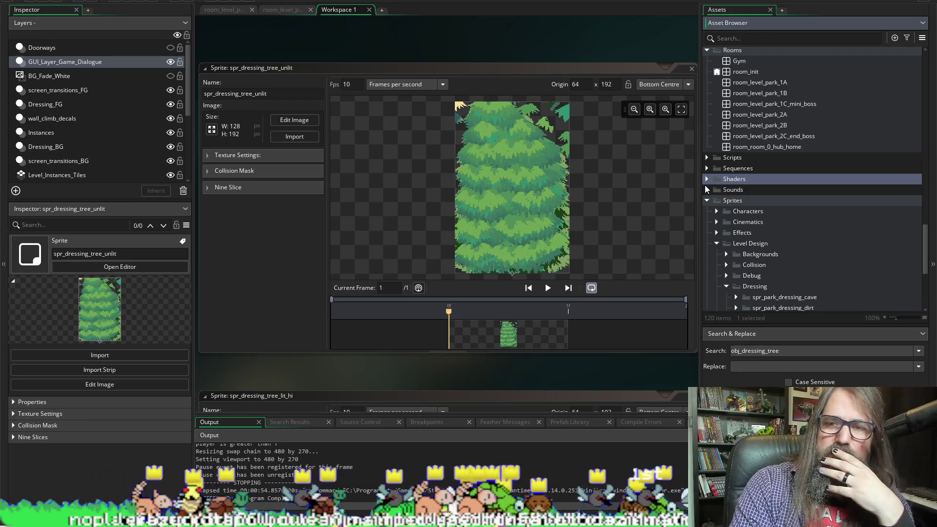
double_click(728, 180)
double_click(727, 179)
right_click(728, 179)
mouse_move(746, 183)
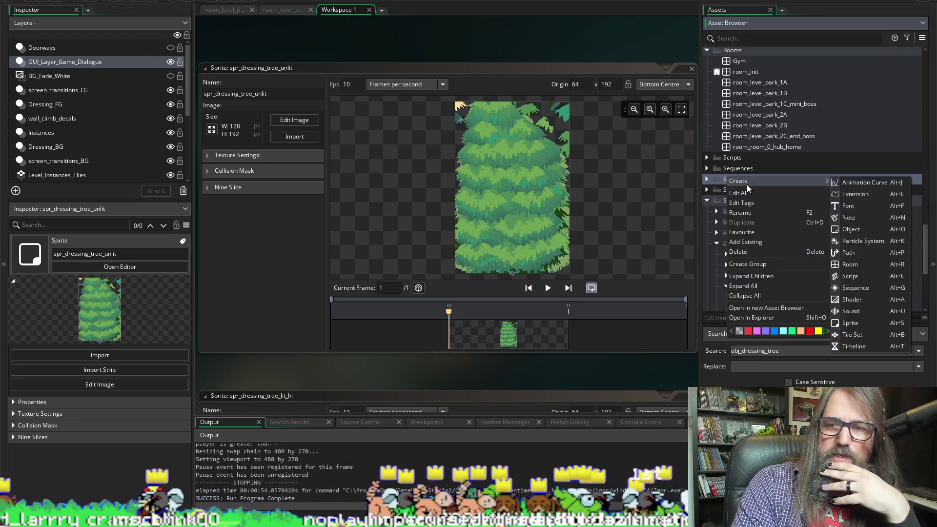
click(852, 299)
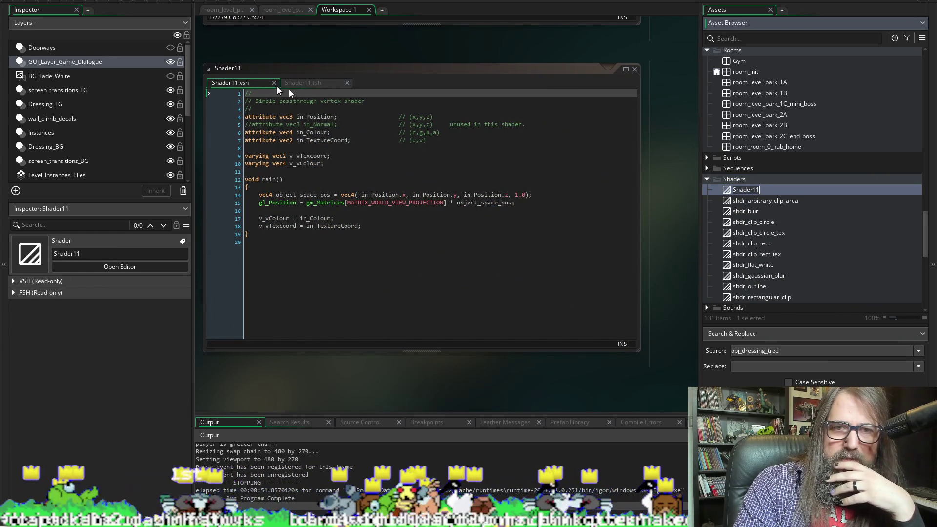
Compare Shader11's default vertex and fragment code by switching between the .vsh and .fsh tabs
click(312, 86)
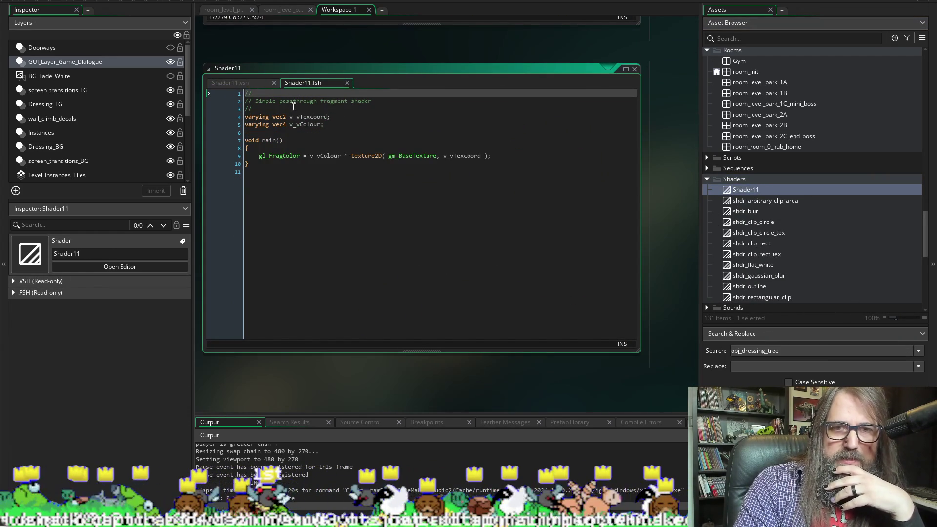
click(242, 85)
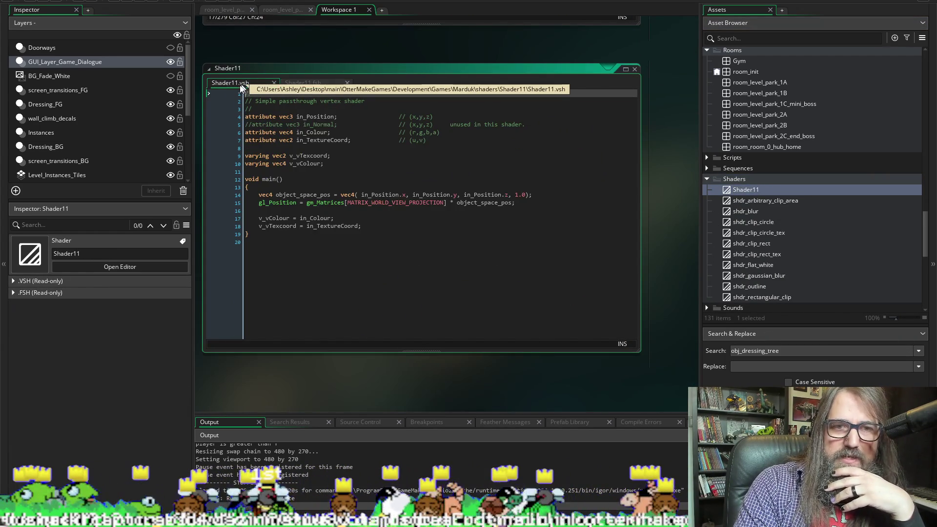
click(302, 83)
click(249, 83)
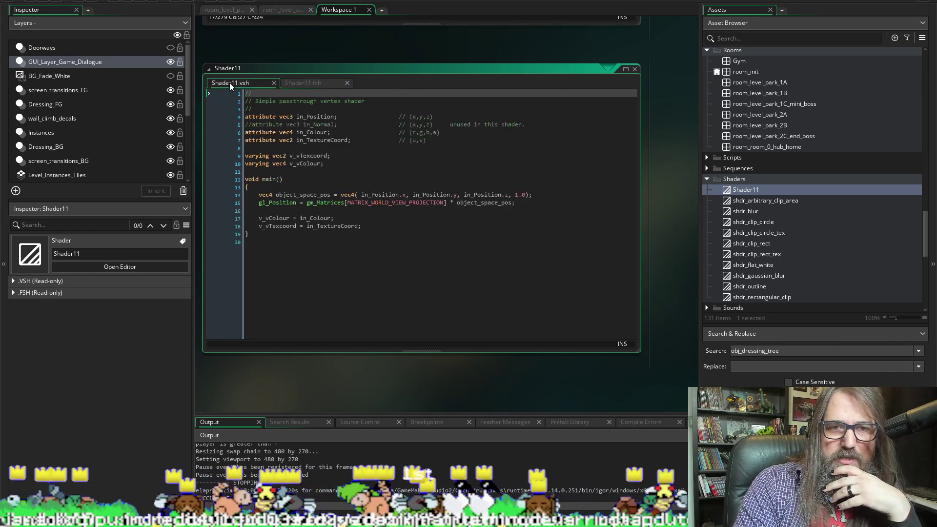
click(331, 86)
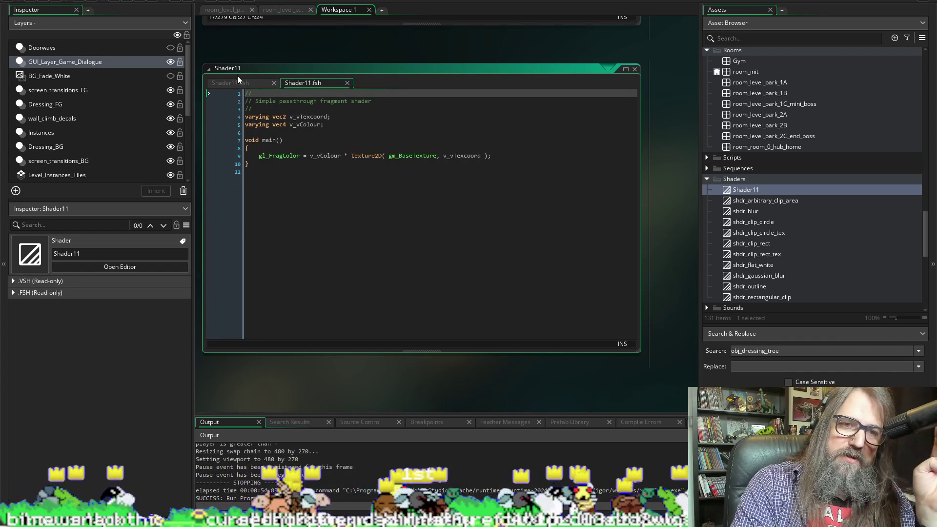
key(ctrl+Tab)
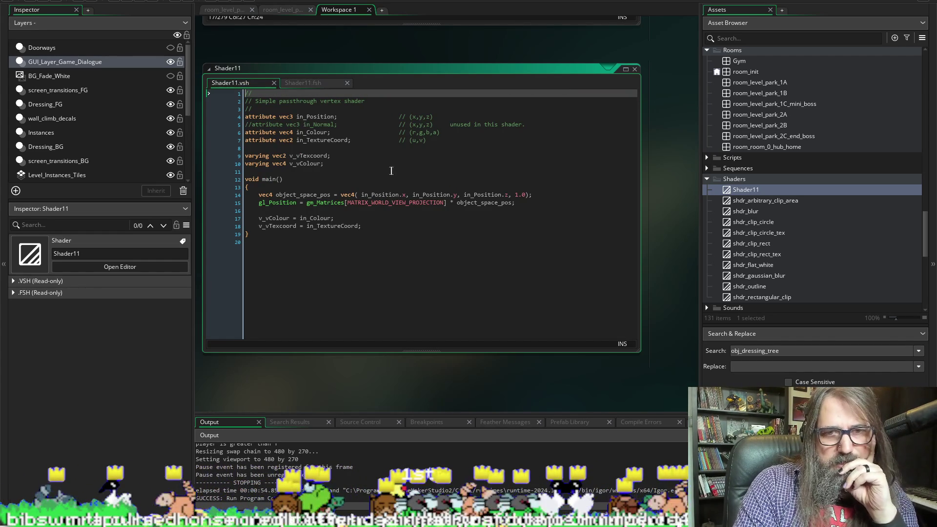
click(313, 85)
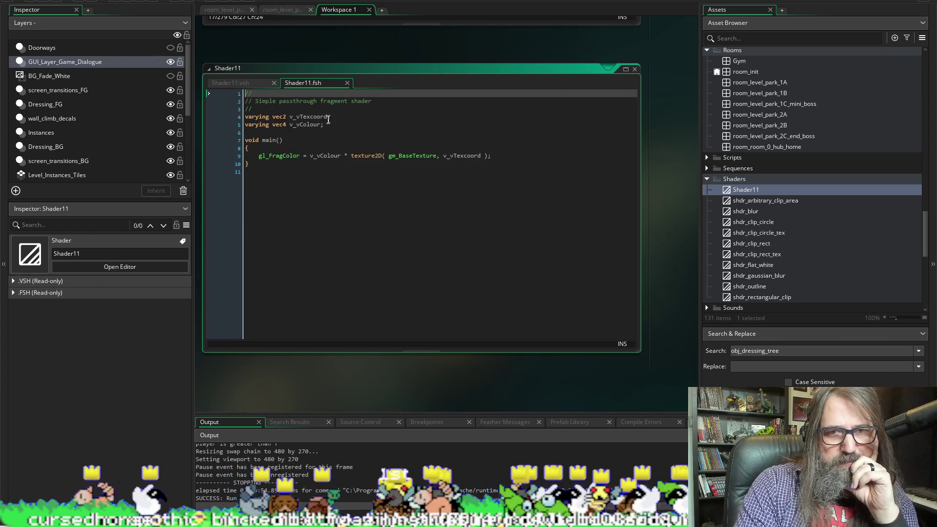
key(ctrl+Tab)
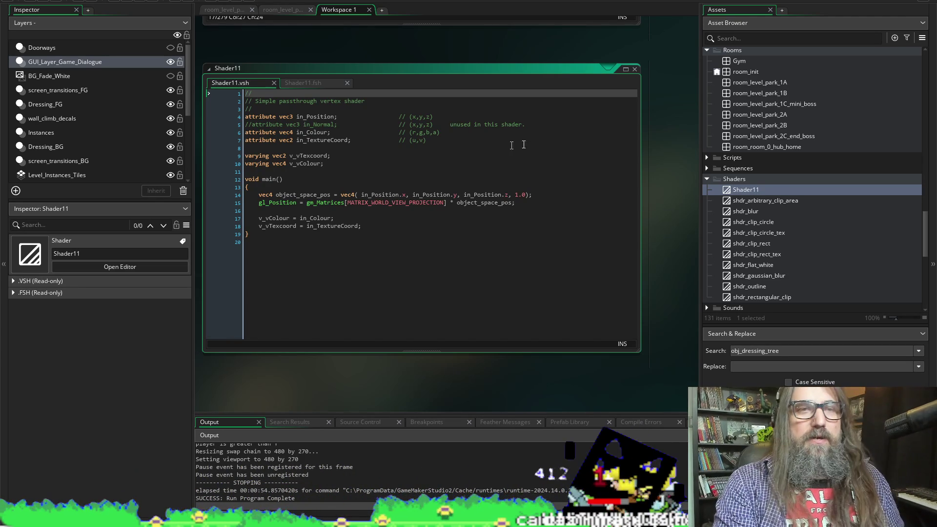
Close and delete Shader11, then bring up the room_level_park_2A room editor
click(634, 69)
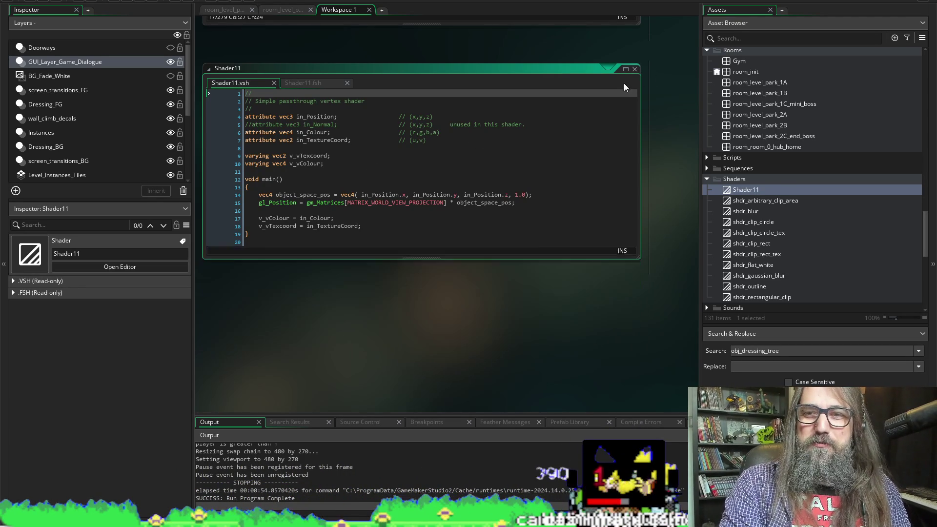
key(Delete)
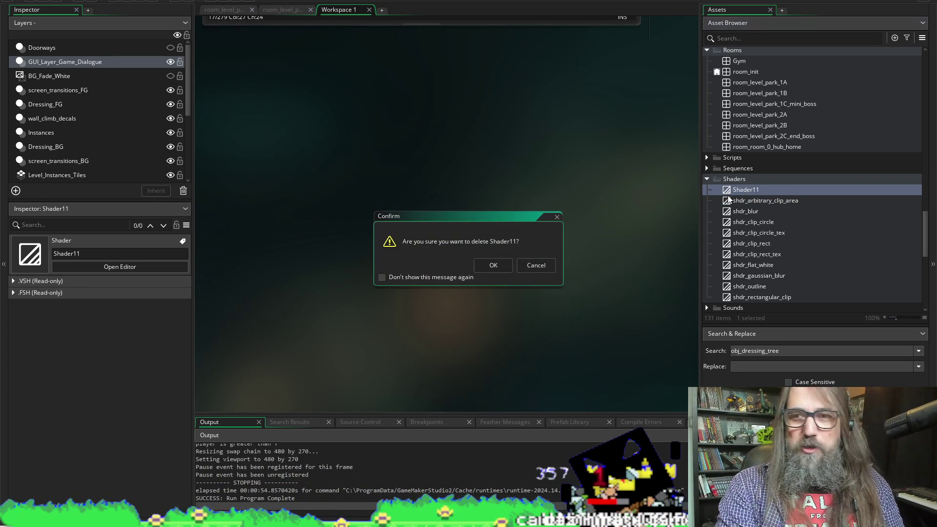
click(491, 268)
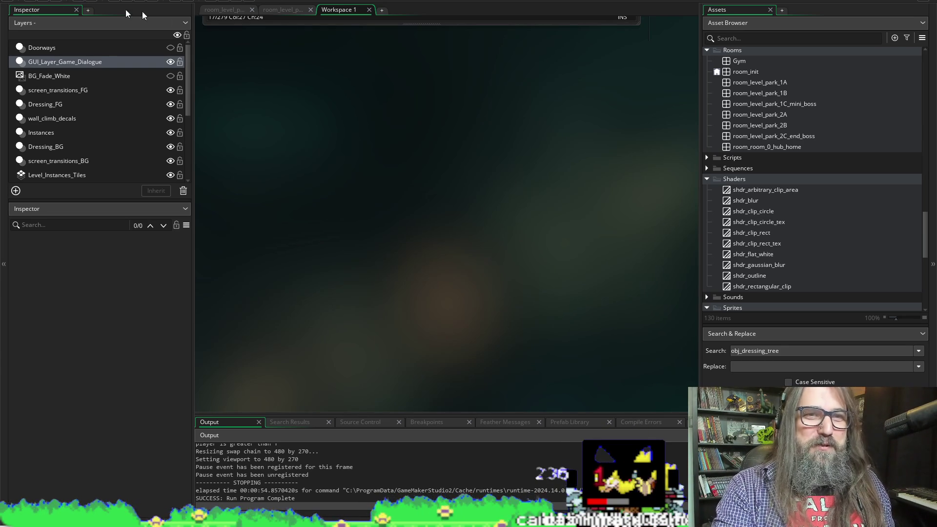
click(287, 11)
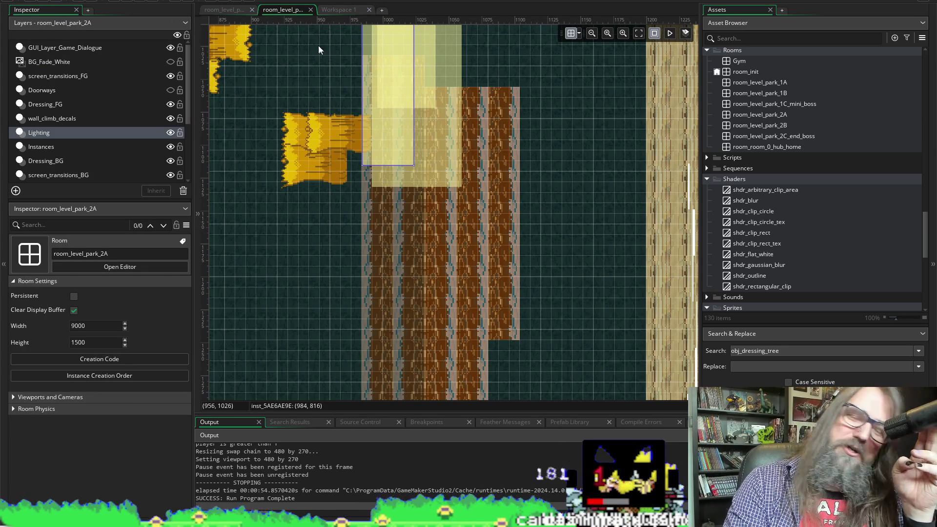
View the room_level_park_1A park layout from Workspace 1, then return to Pixelorama
click(343, 9)
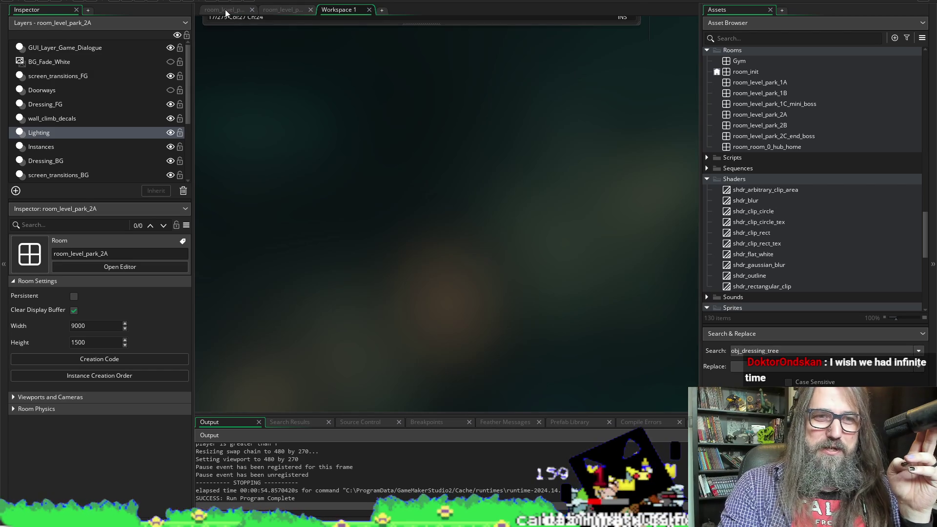
click(226, 12)
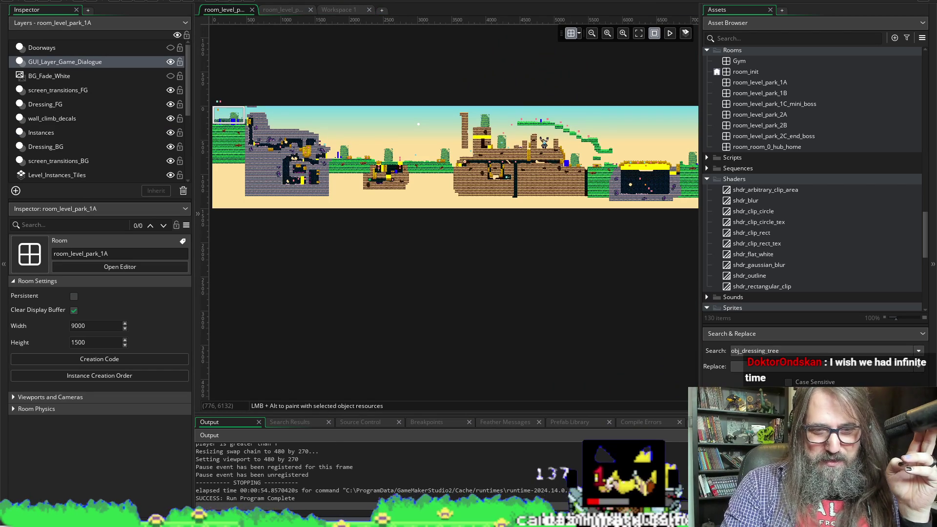
mouse_move(360, 521)
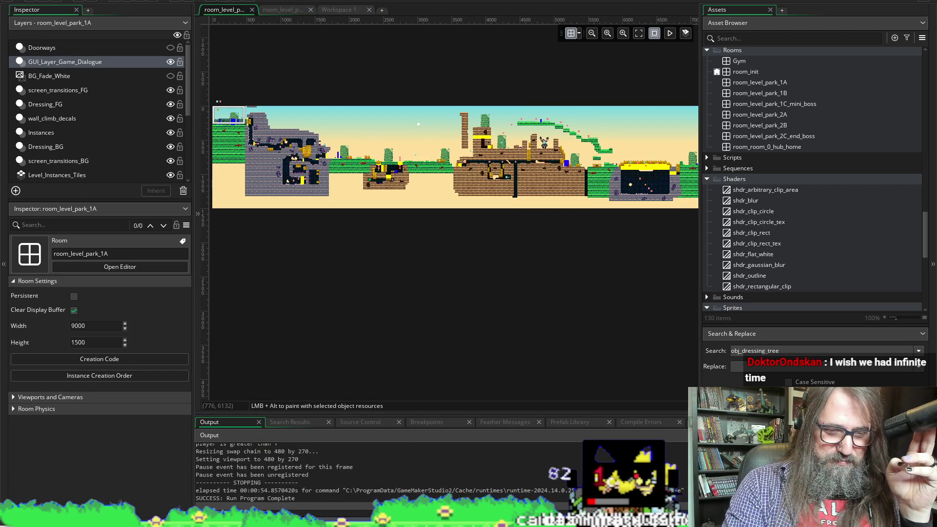
mouse_move(160, 521)
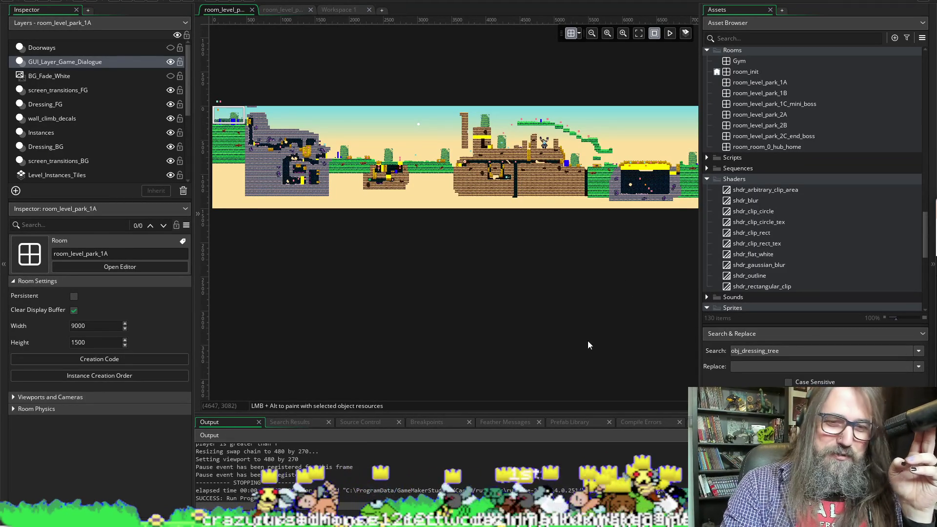
key(alt+Tab)
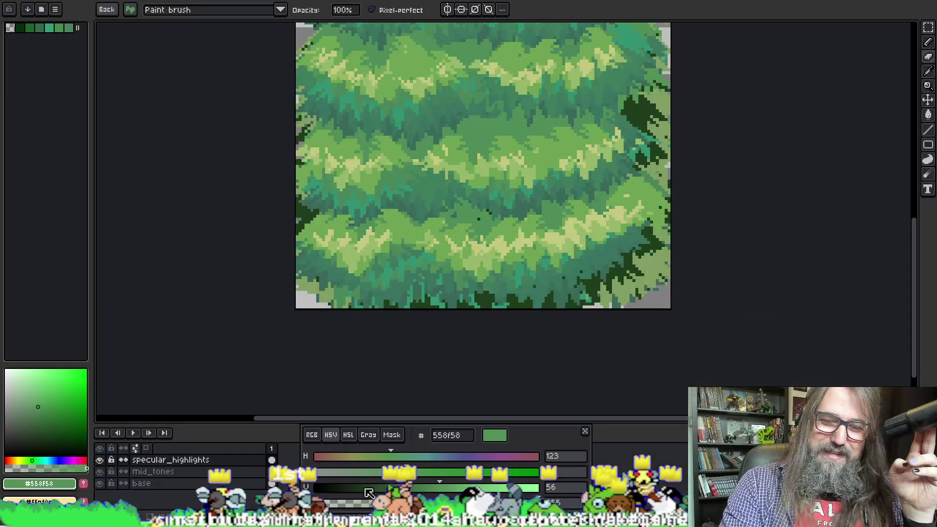
Paint pale yellow highlights on the tree, sampling colours from the canvas and panning around
scroll(455, 234, down, 3)
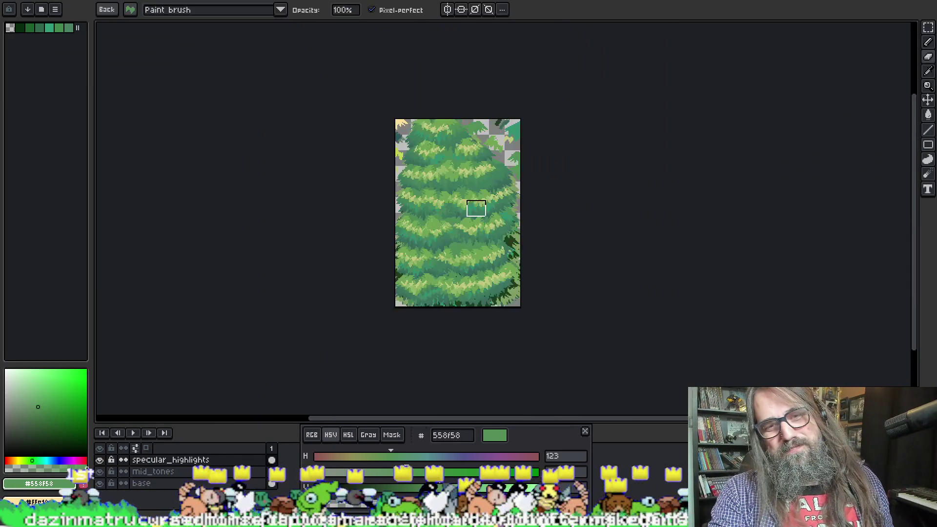
scroll(476, 209, up, 1)
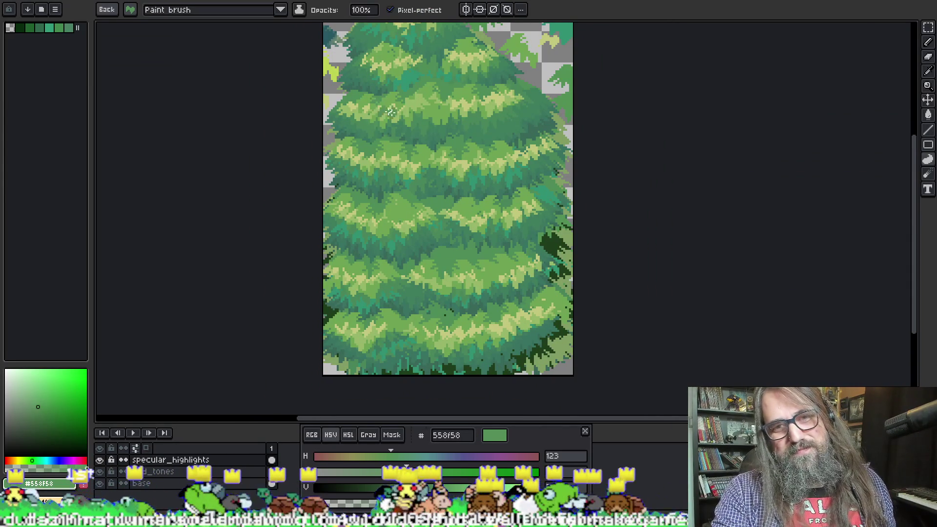
key(i)
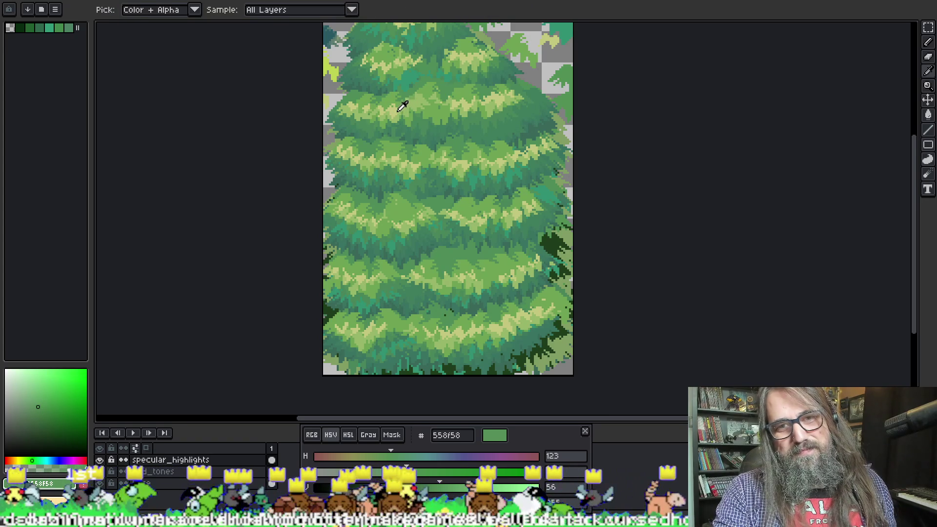
key(b)
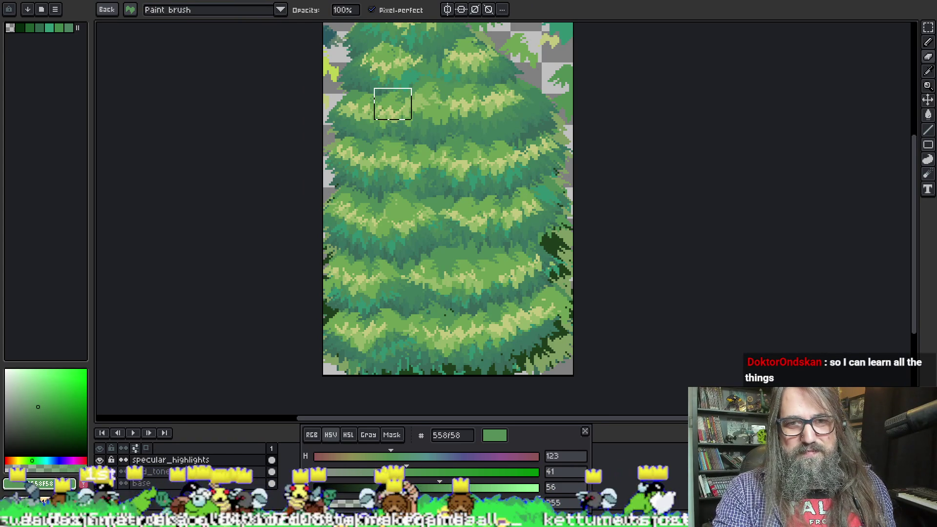
key(x)
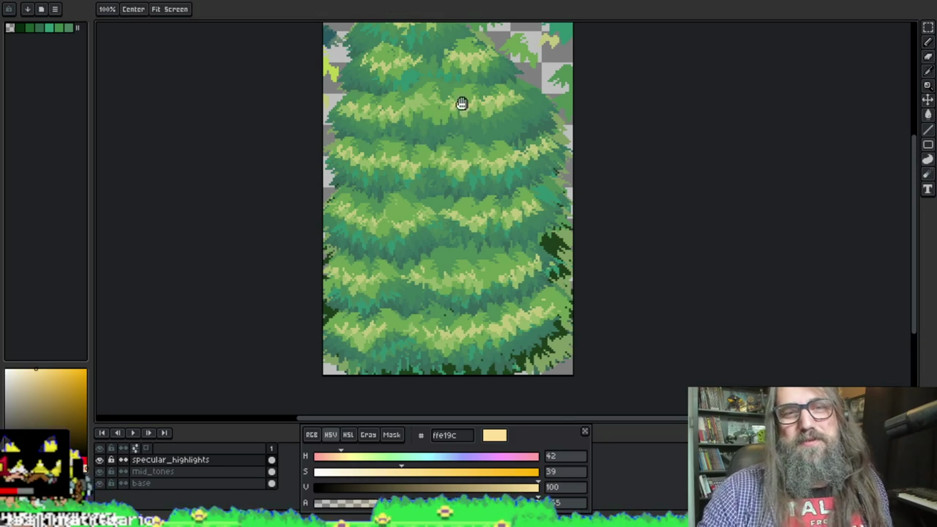
scroll(466, 104, up, 3)
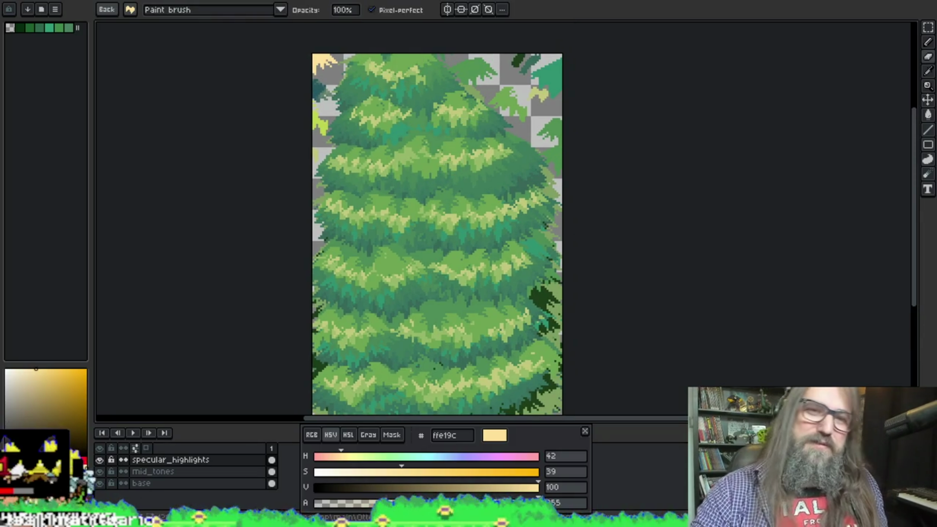
scroll(365, 149, down, 5)
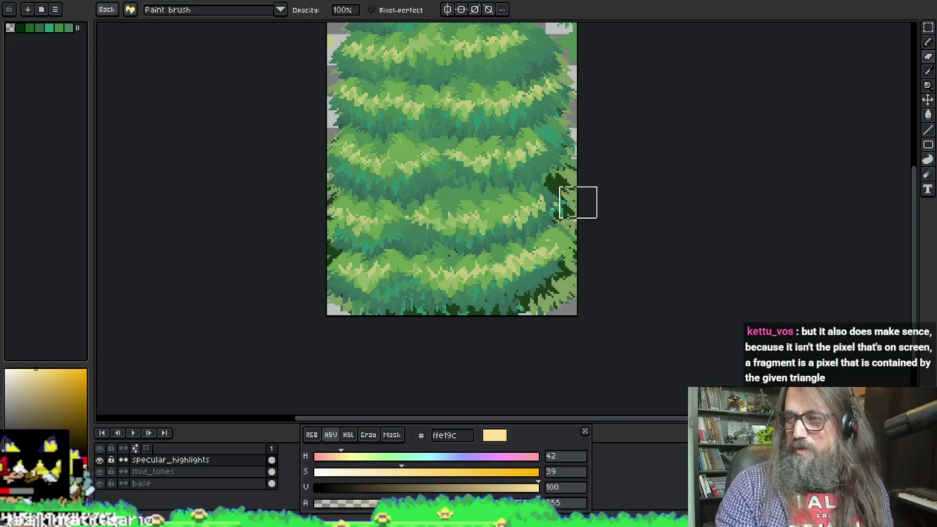
mouse_move(670, 187)
mouse_down()
mouse_move(627, 200)
mouse_move(640, 168)
mouse_move(600, 186)
mouse_up()
key(space)
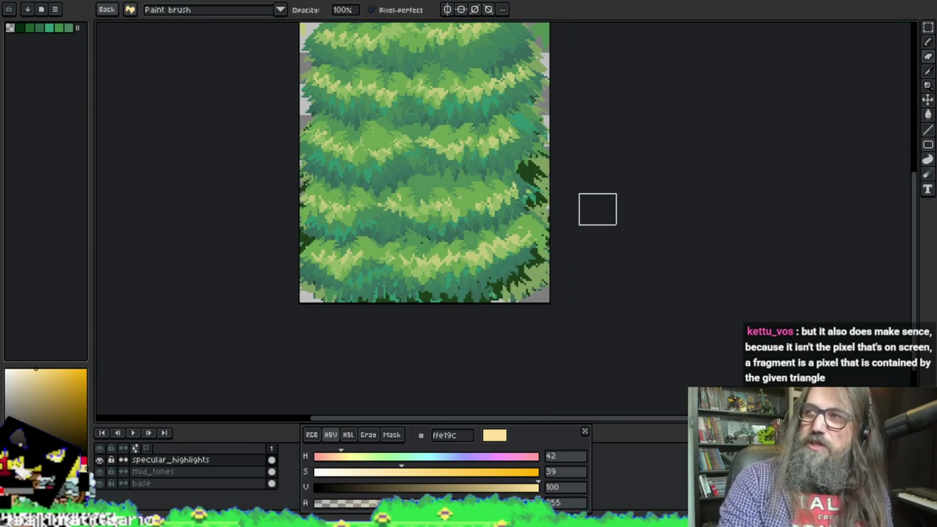
mouse_move(558, 205)
mouse_down()
mouse_move(493, 104)
mouse_move(485, 151)
mouse_up()
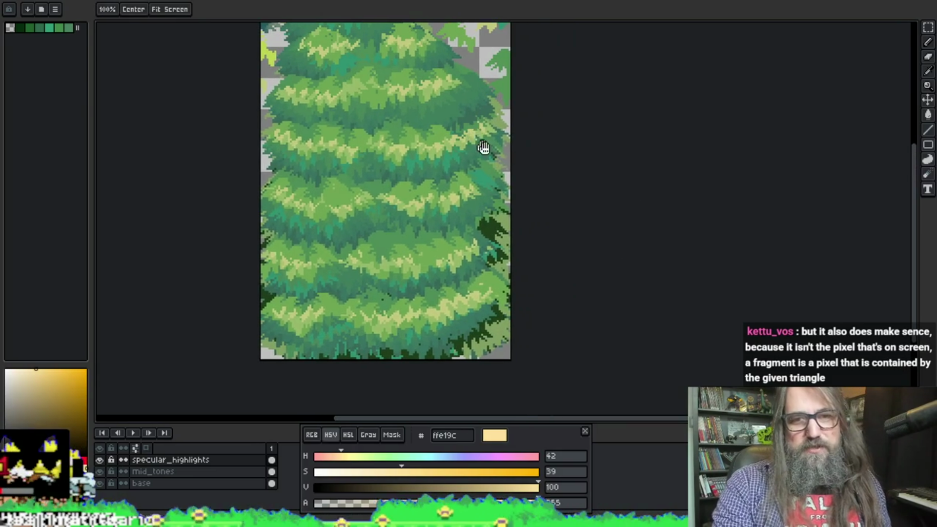
Export the pine tree sprite at 100% to its image file and return to GameMaker
key(ctrl+alt+shift+s)
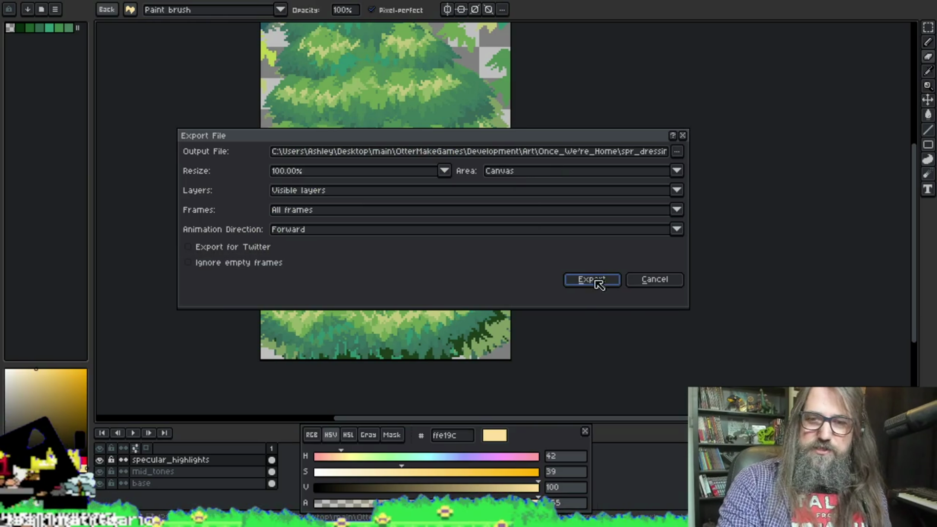
click(592, 155)
click(585, 281)
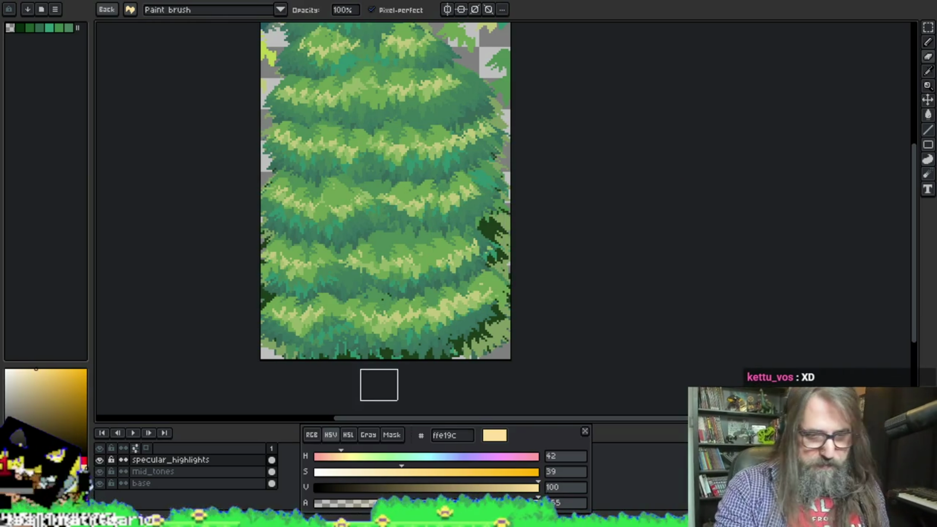
key(alt+Tab)
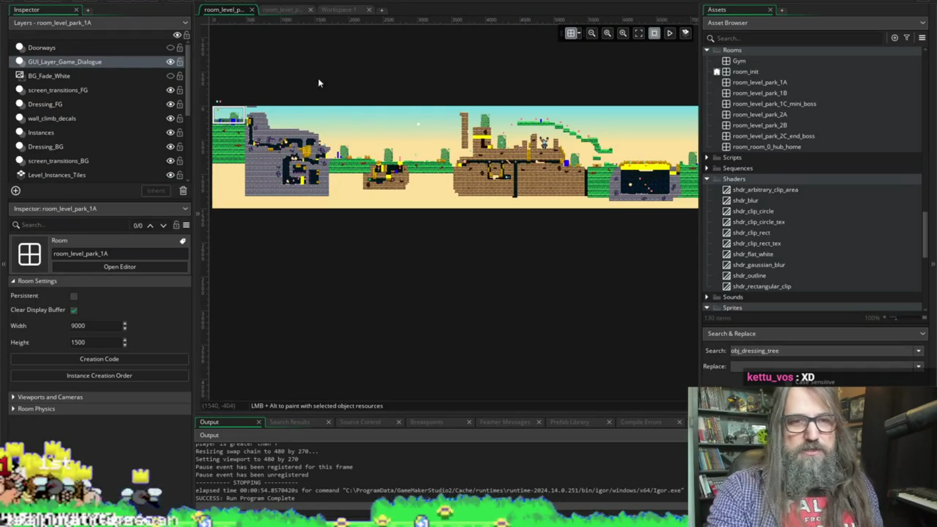
Switch to Workspace 1 and close the vfx_arbitrary_clip_polygon_surface code window
click(338, 10)
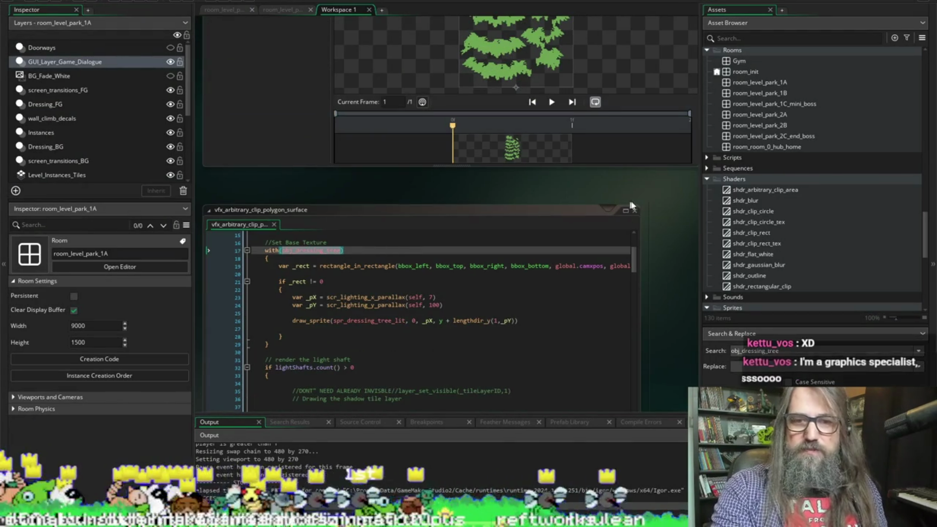
click(634, 210)
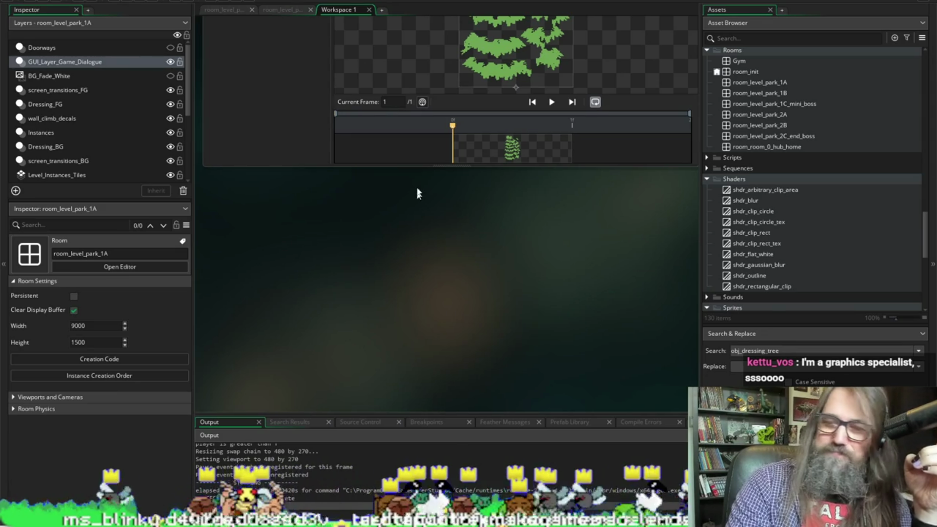
scroll(399, 326, up, 2)
Import spr_dressing_park_tree_unlit.png into spr_dressing_tree_unlit and run the game
scroll(400, 325, up, 2)
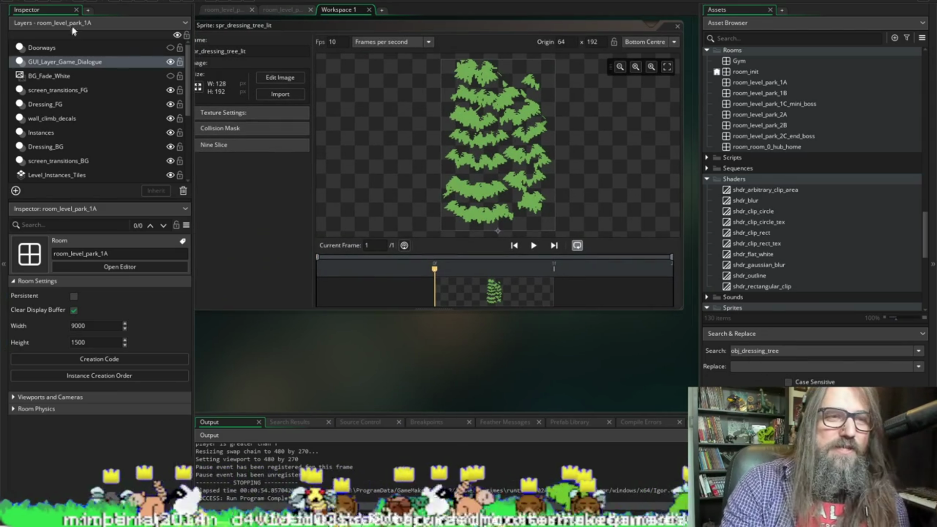
scroll(315, 221, up, 5)
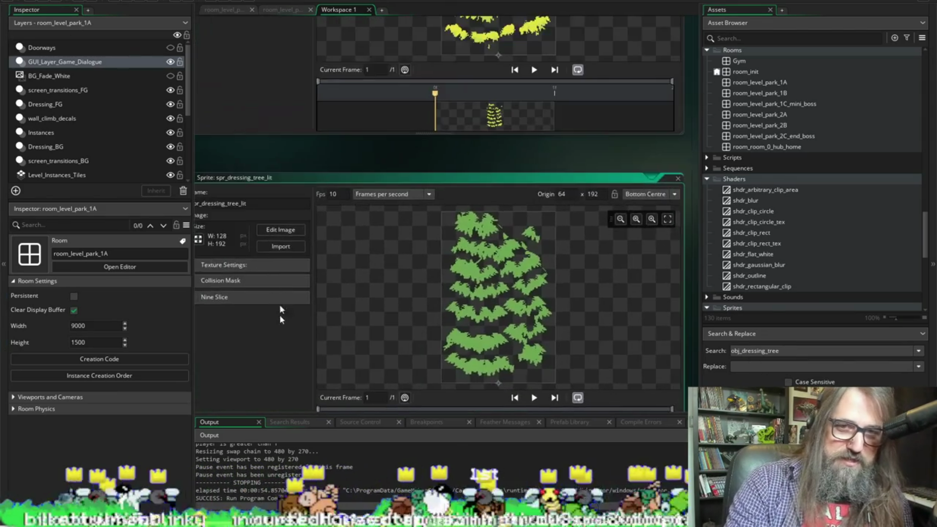
scroll(298, 200, up, 3)
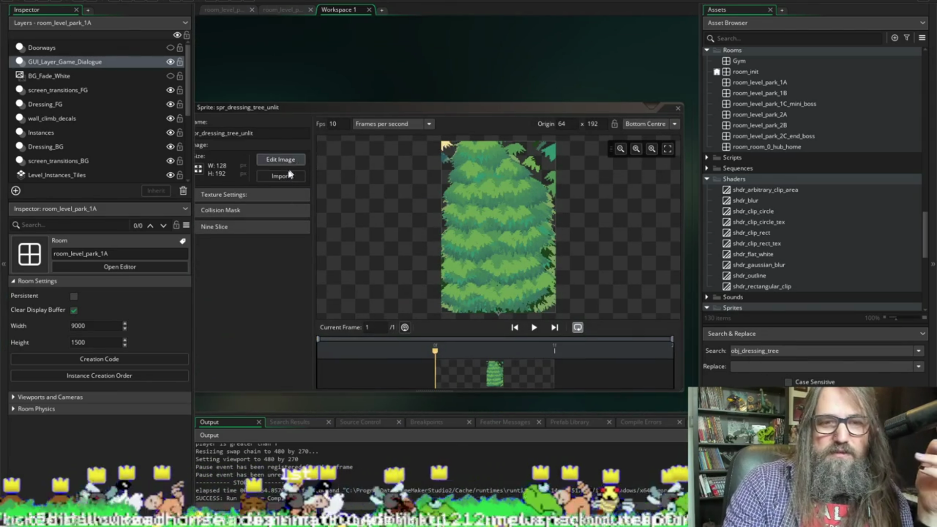
click(290, 175)
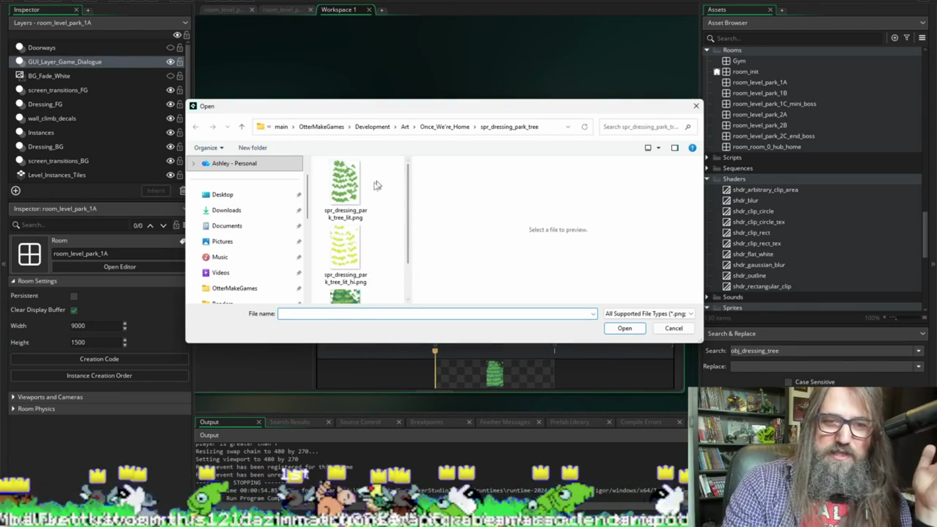
scroll(361, 229, down, 1)
click(345, 266)
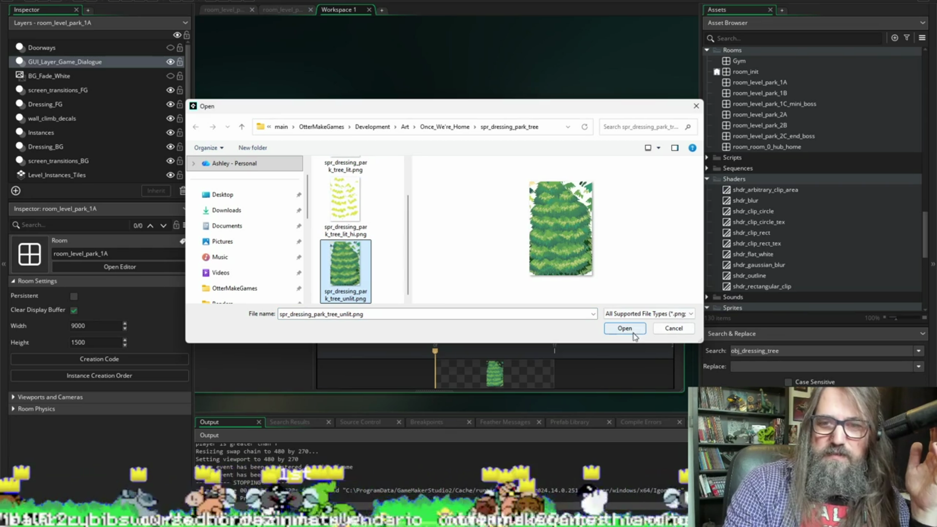
click(632, 332)
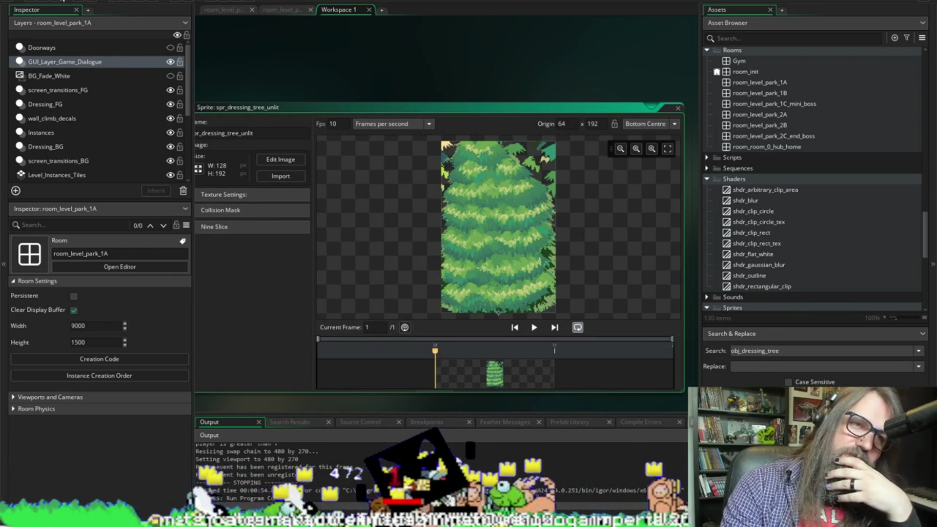
click(129, 1)
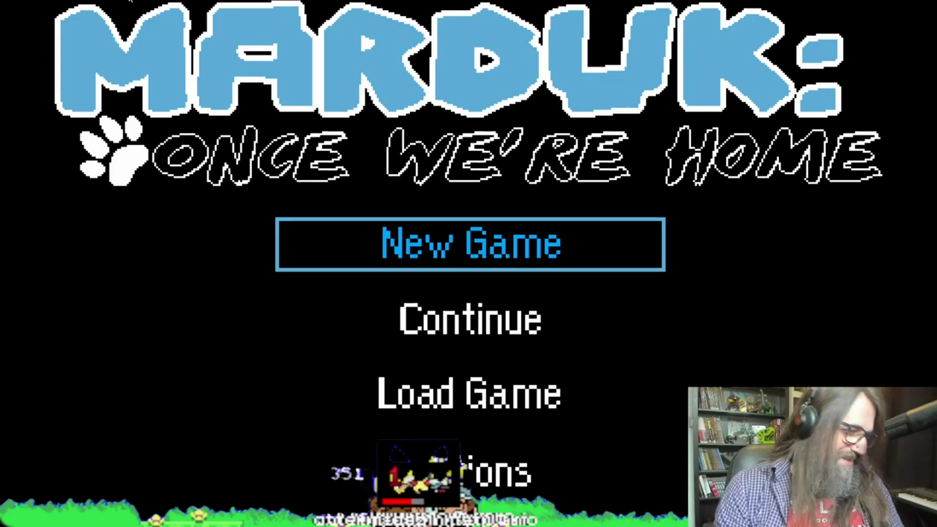
Continue into the level, walk the husky left and right past the new pines, then quit
key(Down)
key(Return)
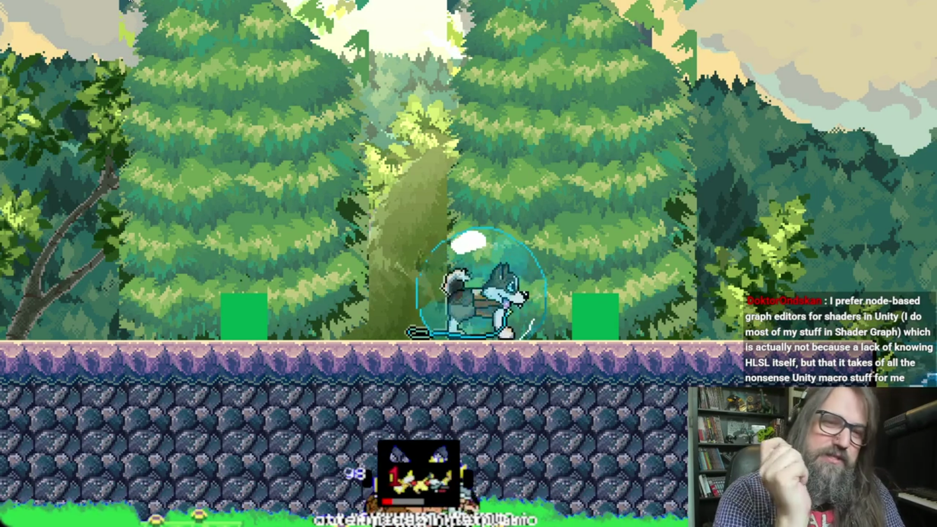
key(Left)
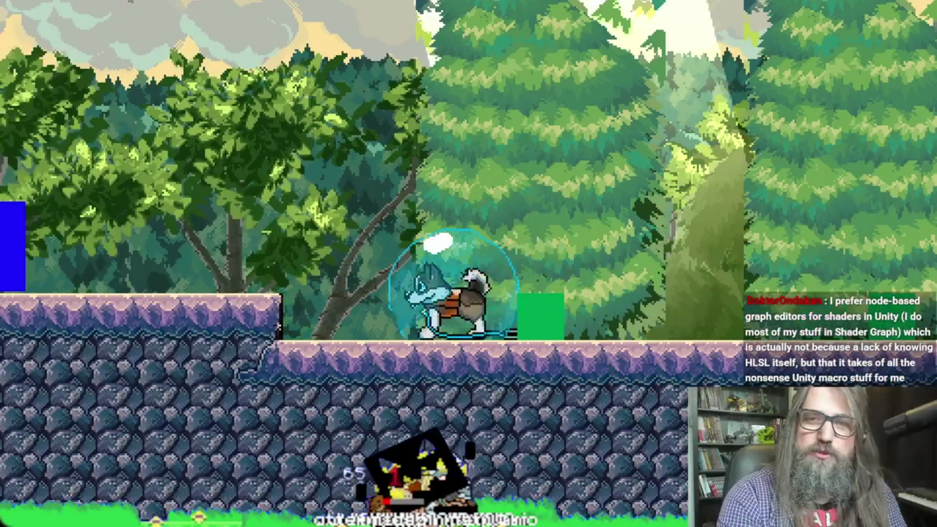
key(Left)
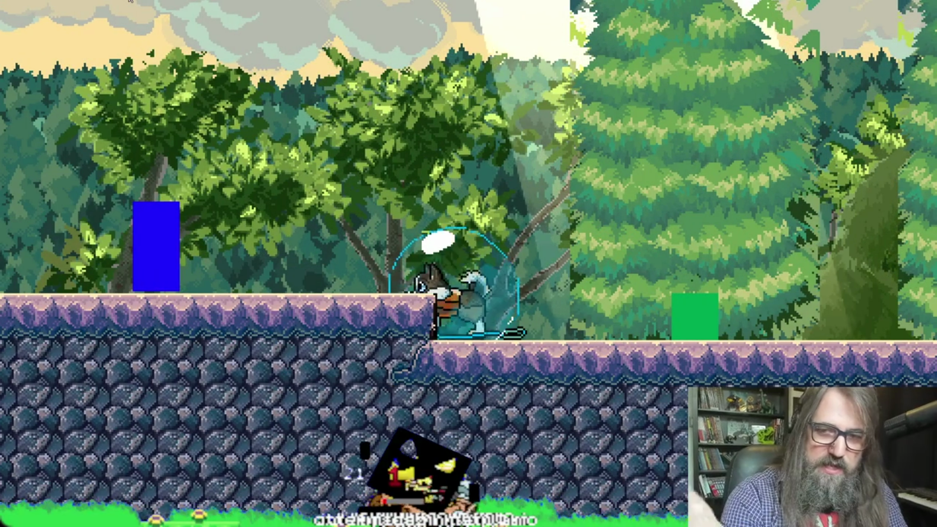
key(Right)
key(Right)
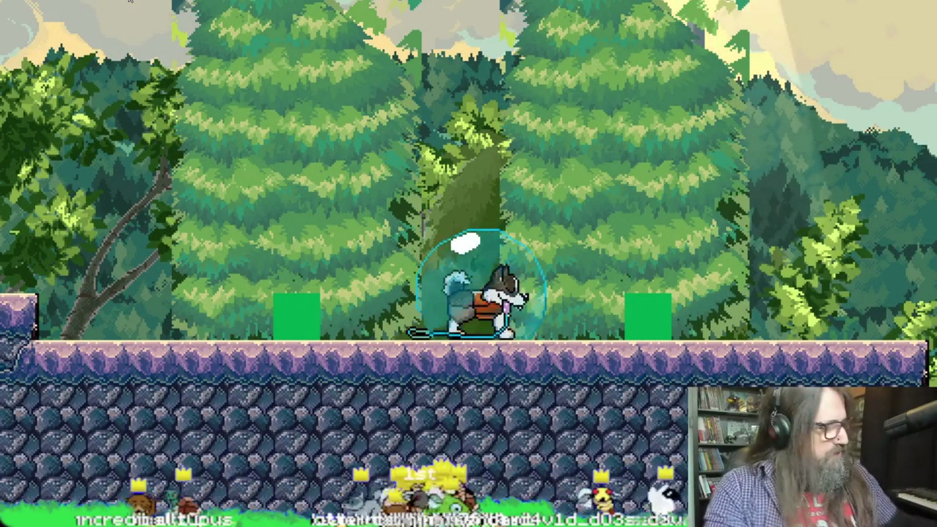
key(Escape)
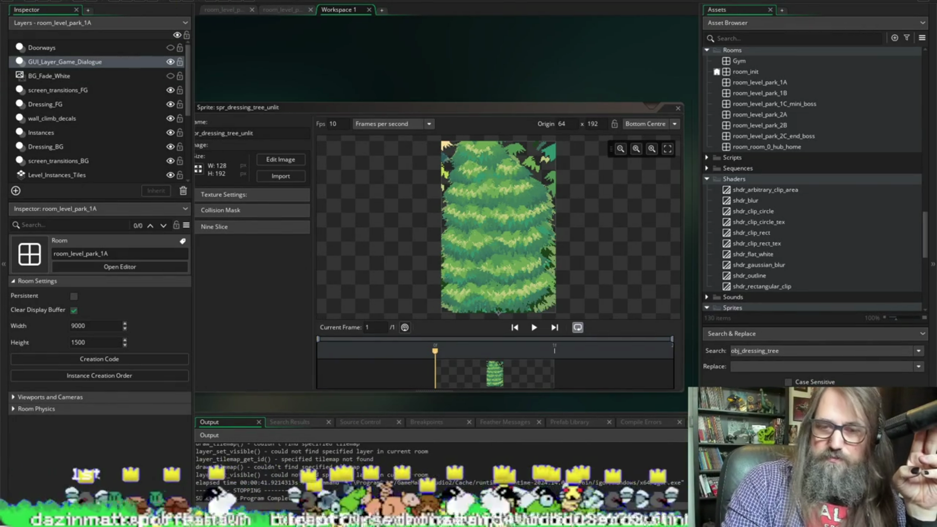
In Pixelorama, hide the specular_highlights layer and re-export the tree sprite
click(341, 466)
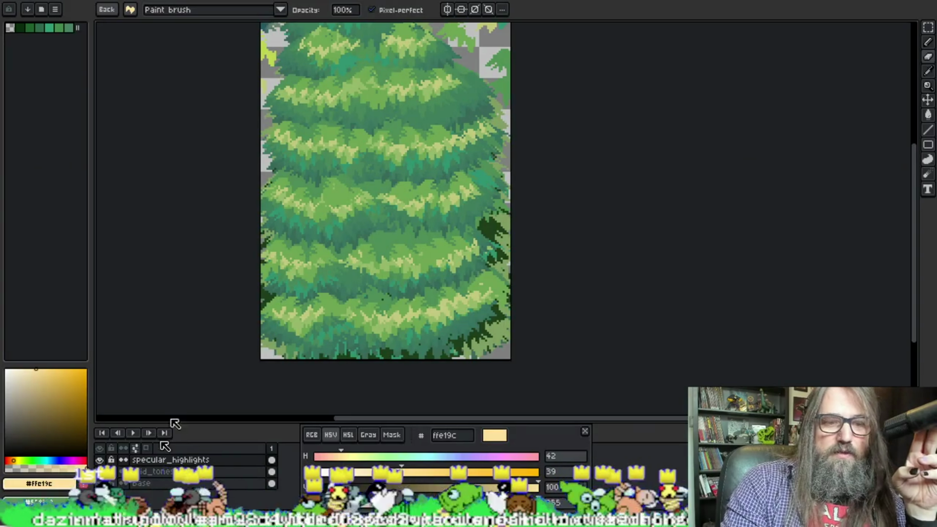
click(100, 460)
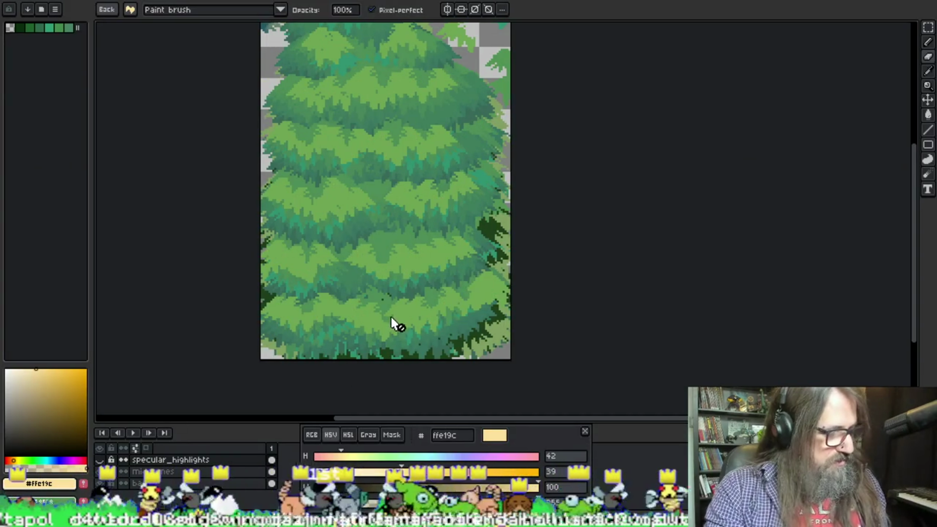
key(ctrl+alt+shift+s)
click(589, 277)
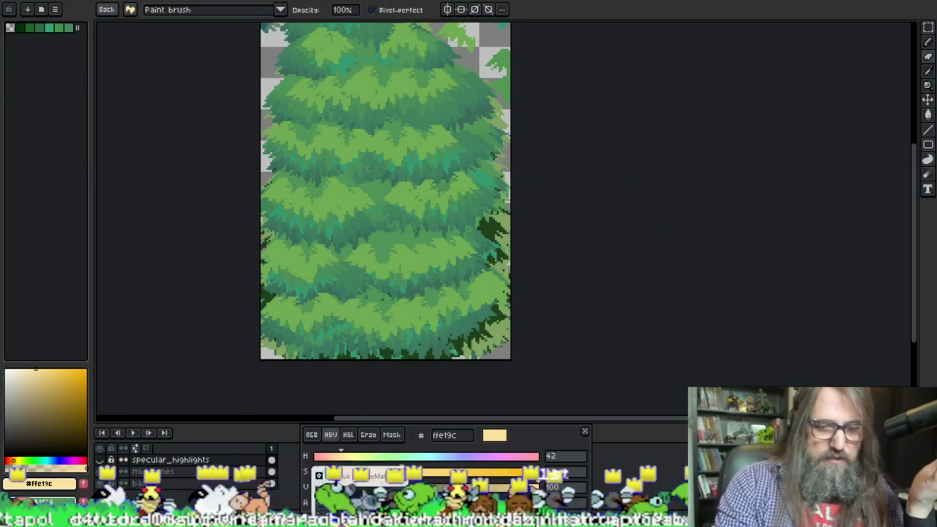
key(alt+Tab)
Re-import spr_dressing_park_tree_unlit.png into the sprite and relaunch the game to compare
click(286, 176)
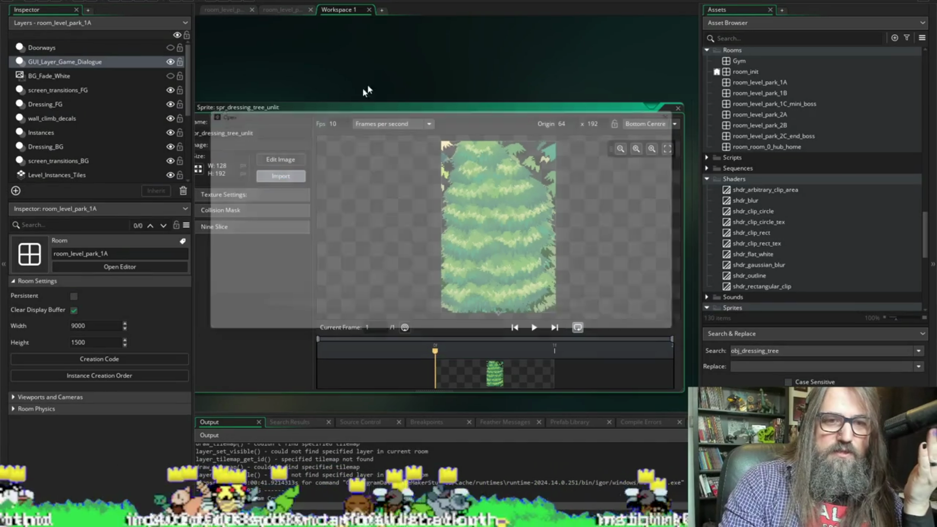
click(345, 251)
click(344, 299)
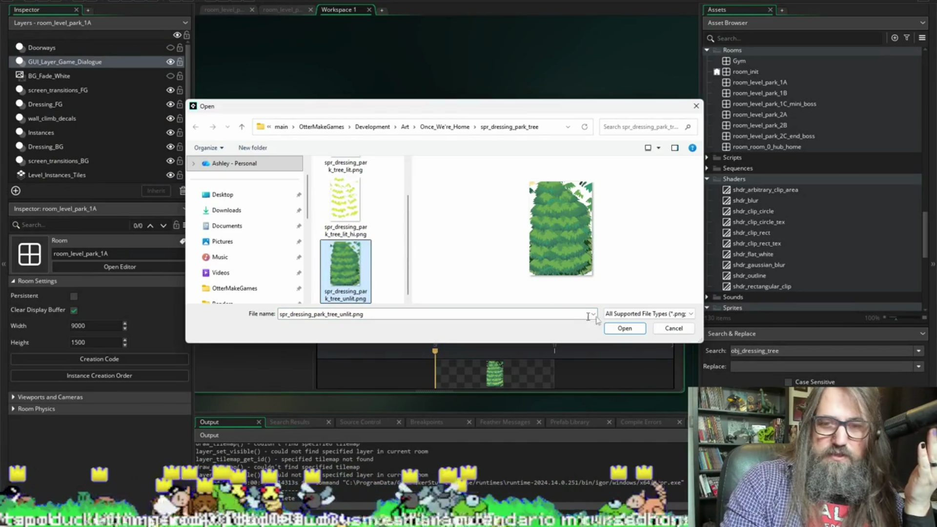
click(624, 326)
click(82, 2)
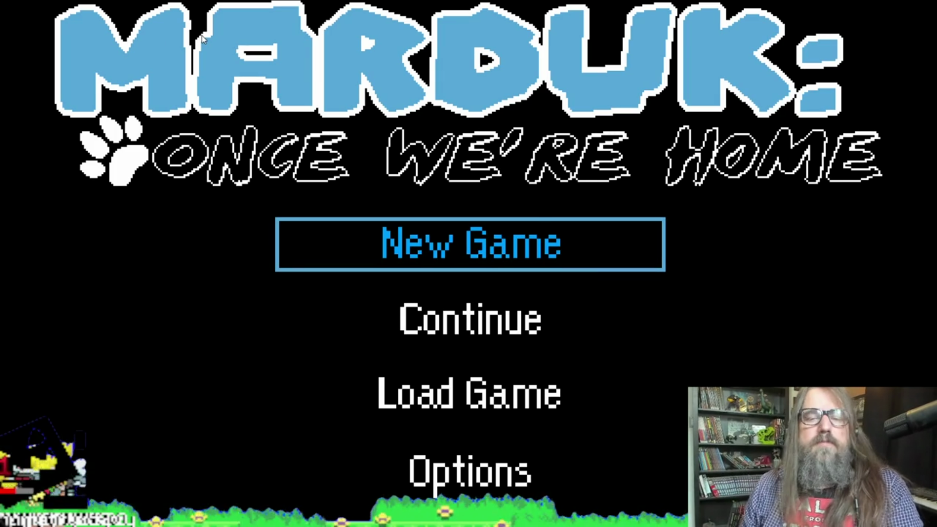
Pick Continue on the Marduk title menu to load the saved level, then leave the game for GameMaker
key(Down)
key(Down)
key(Up)
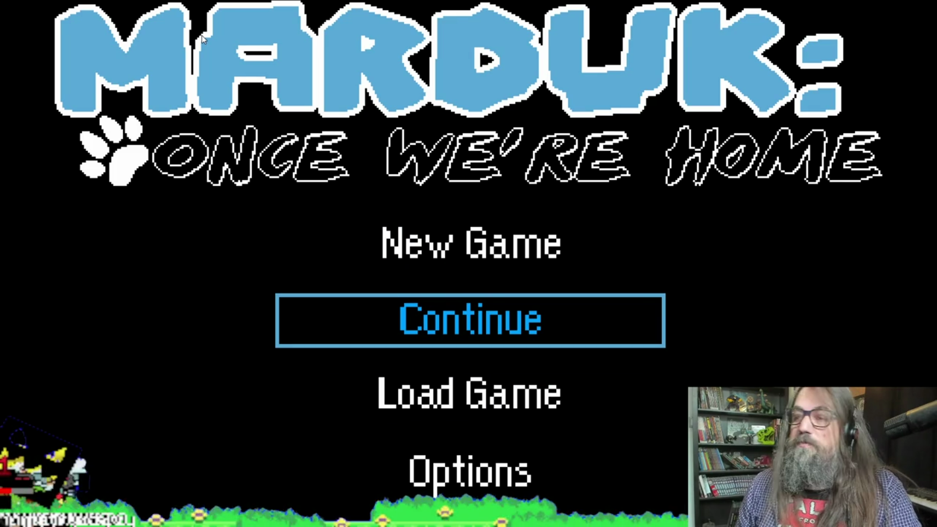
key(Down)
key(Up)
key(Down)
key(Up)
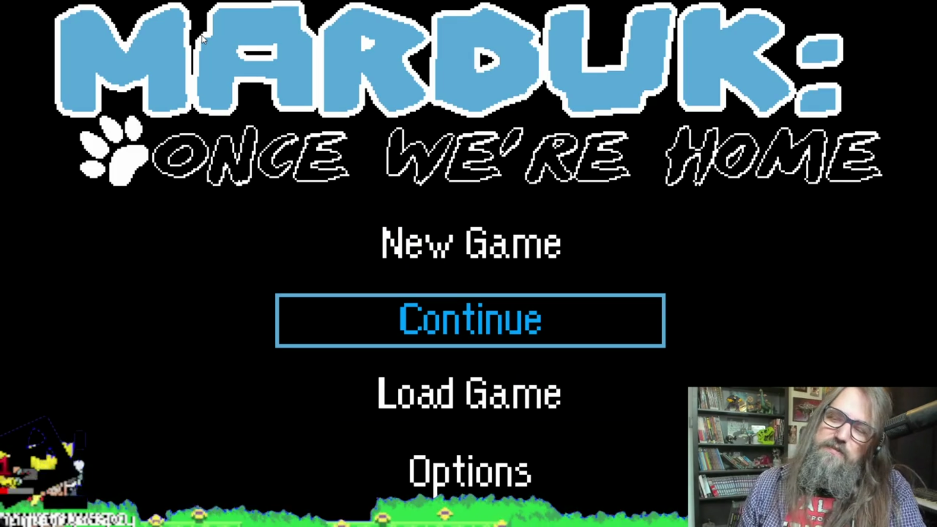
key(Down)
key(Up)
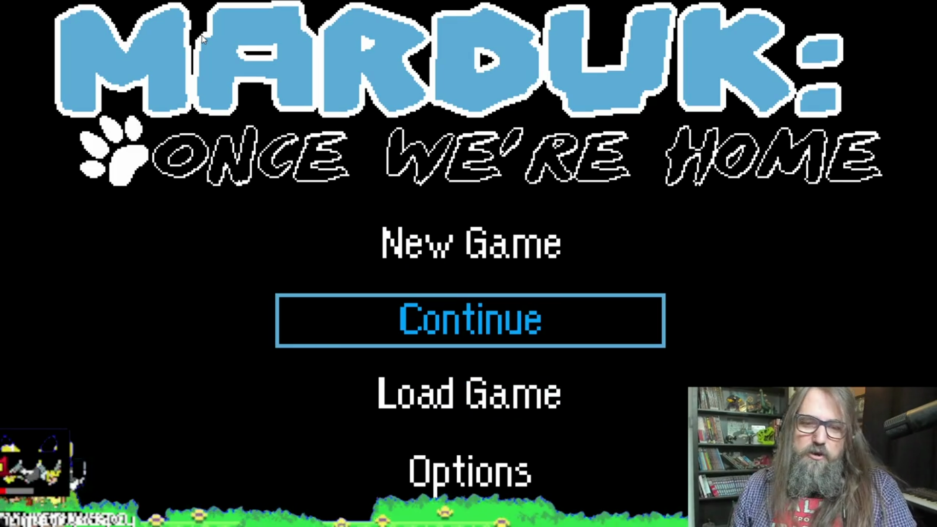
key(Return)
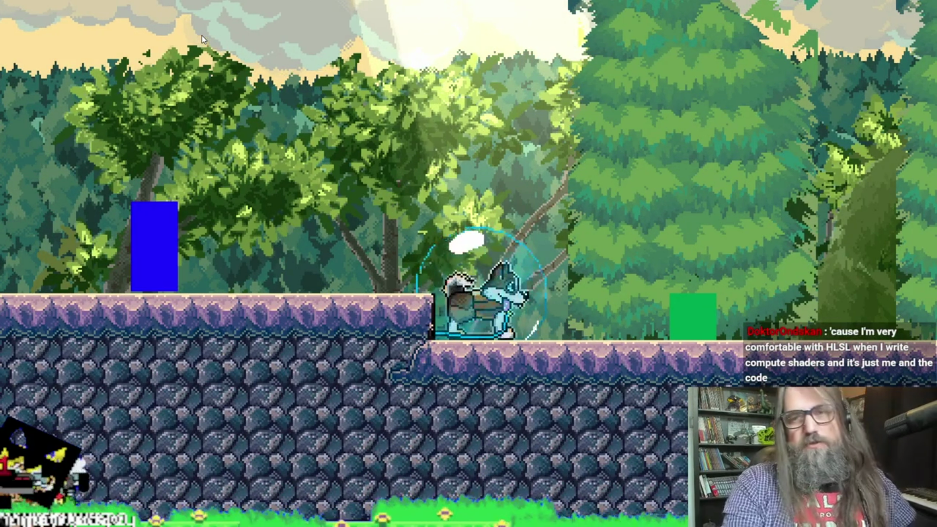
key(alt+Tab)
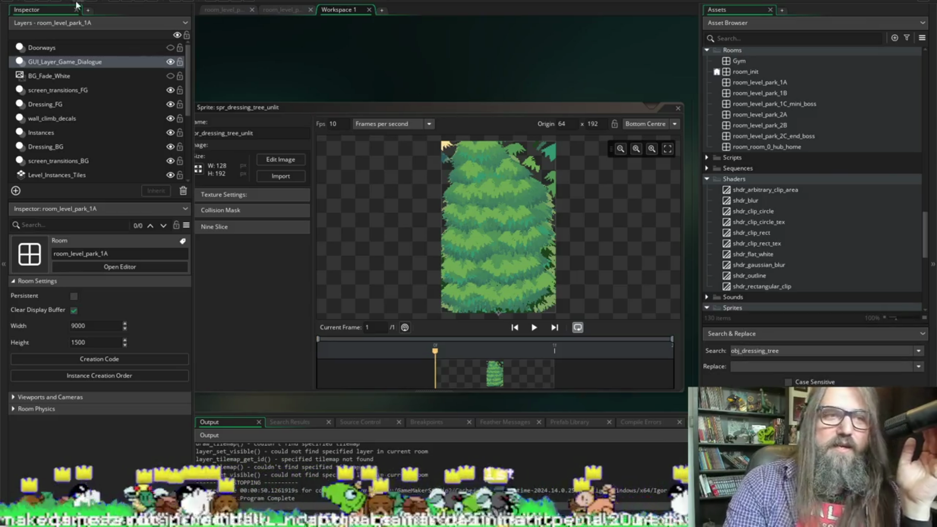
Pan and scroll over the unlit and lit tree sprites, then bring Pixelorama's pine tree forward
mouse_move(355, 75)
mouse_down()
mouse_move(362, 22)
mouse_move(342, 122)
mouse_up()
scroll(341, 94, up, 1)
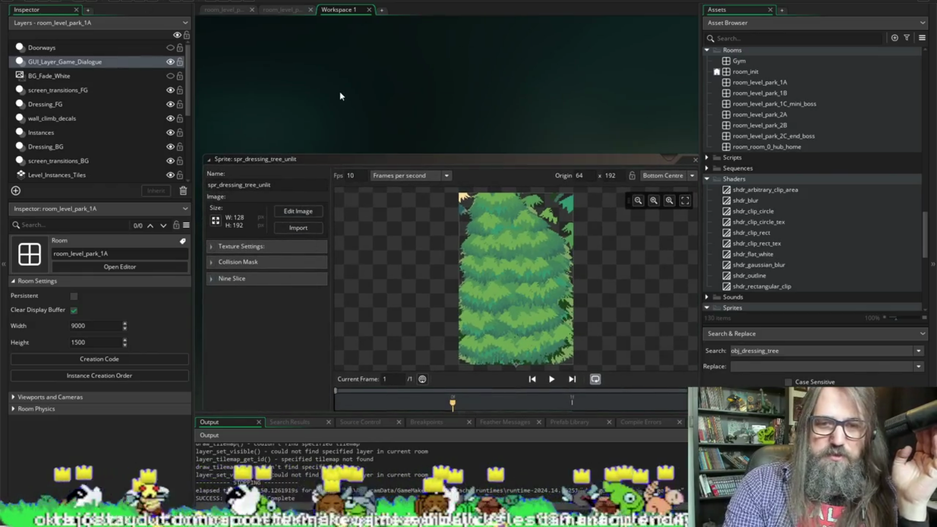
scroll(291, 166, down, 3)
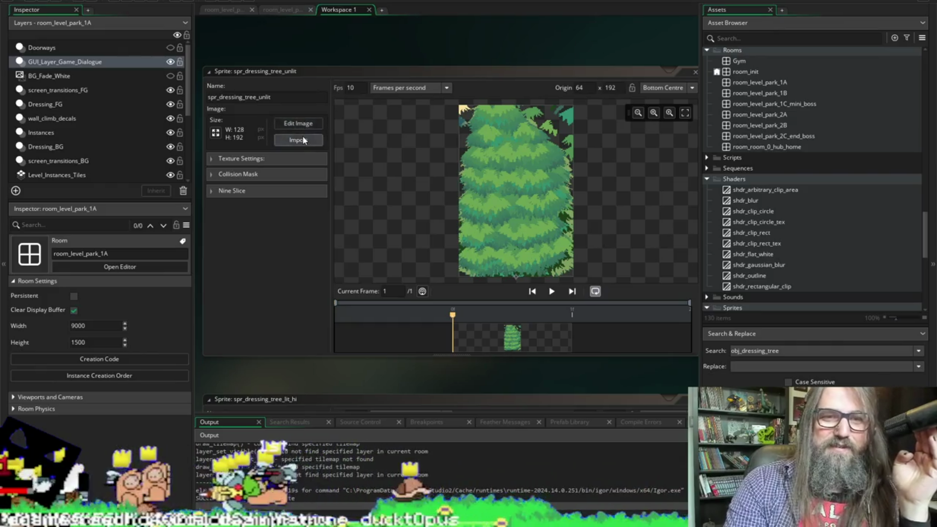
scroll(303, 332, down, 10)
scroll(309, 345, down, 8)
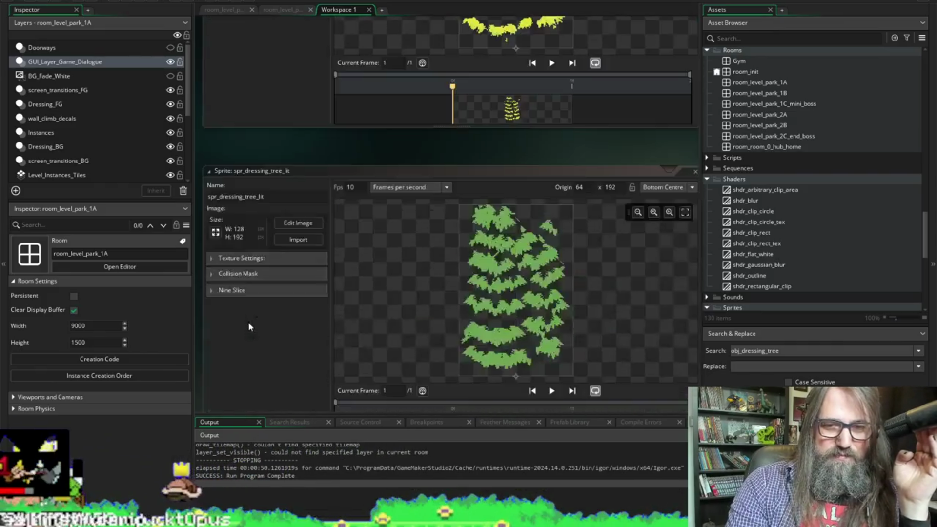
mouse_move(374, 485)
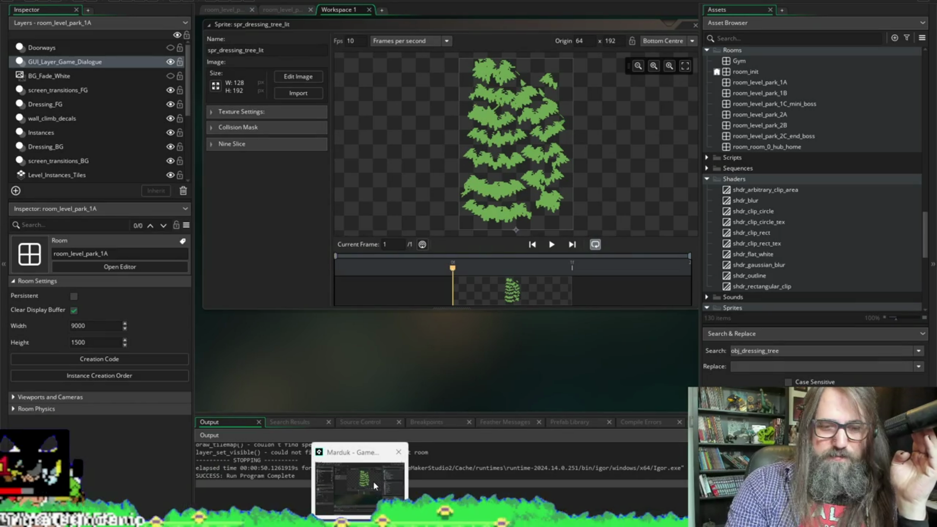
click(332, 488)
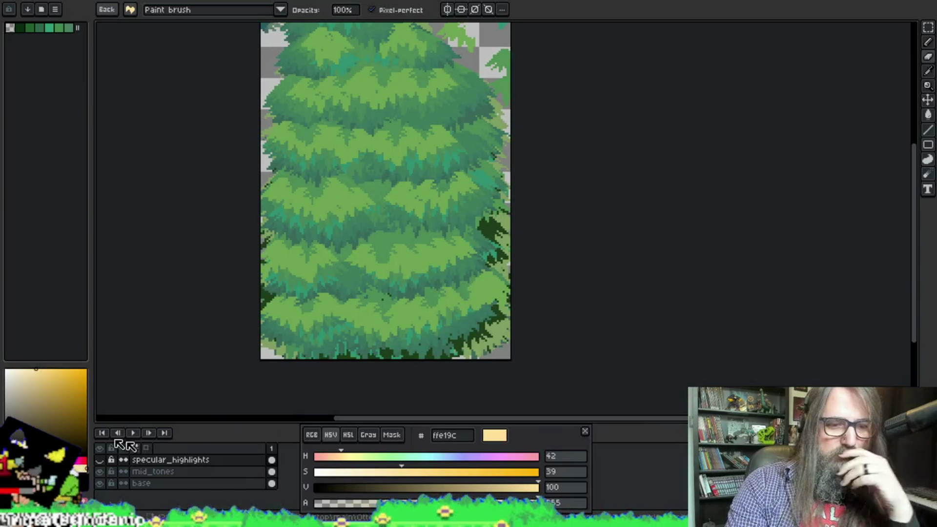
Hide the specular_highlights and mid_tones layers so only the base layer shows
click(101, 459)
click(103, 459)
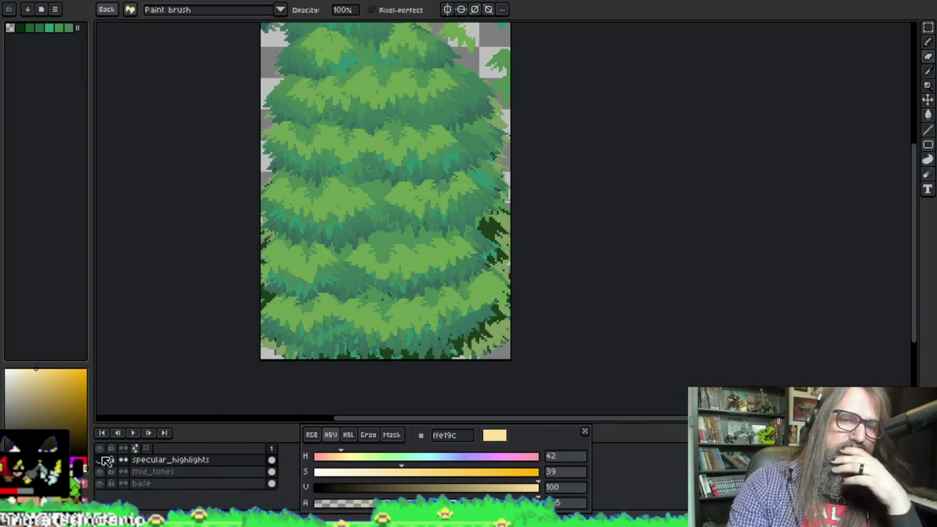
click(100, 472)
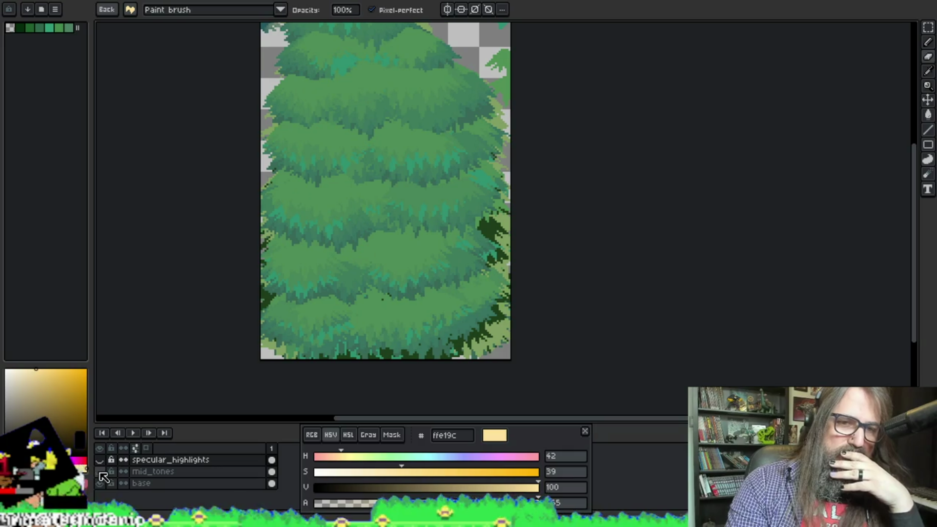
Export the base-only tree as the unlit PNG, then hide the base layer
key(ctrl+alt+shift+s)
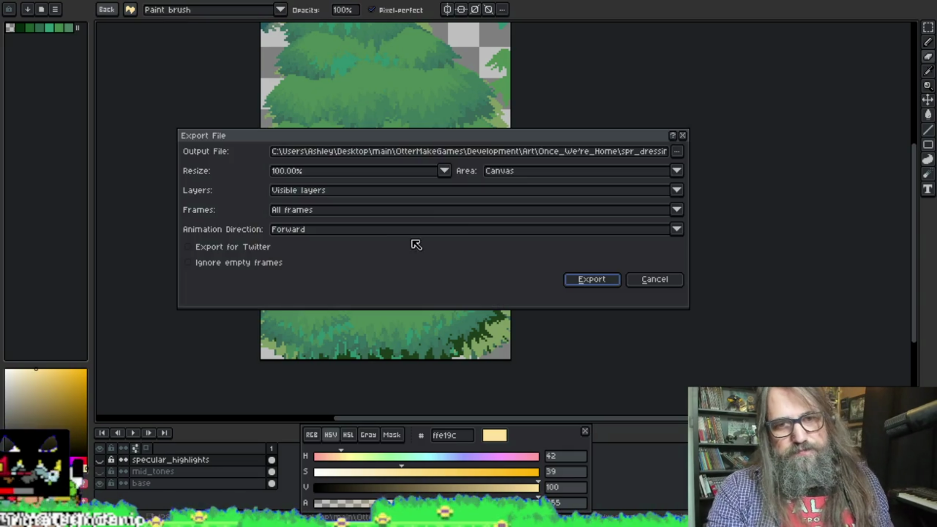
drag(590, 151, 722, 159)
click(602, 280)
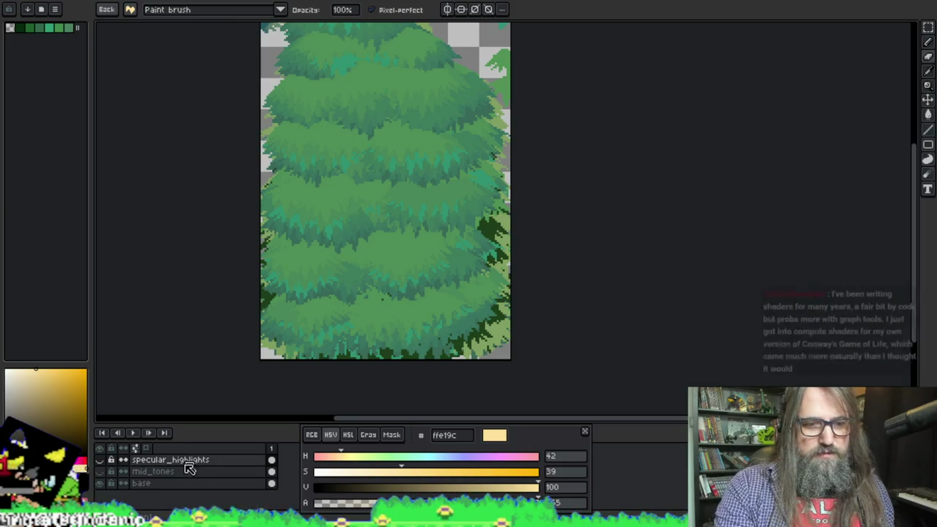
click(99, 483)
Show only mid_tones and browse for a new export file in the spr_dressing_park_tree folder
click(100, 471)
key(ctrl+alt+shift+s)
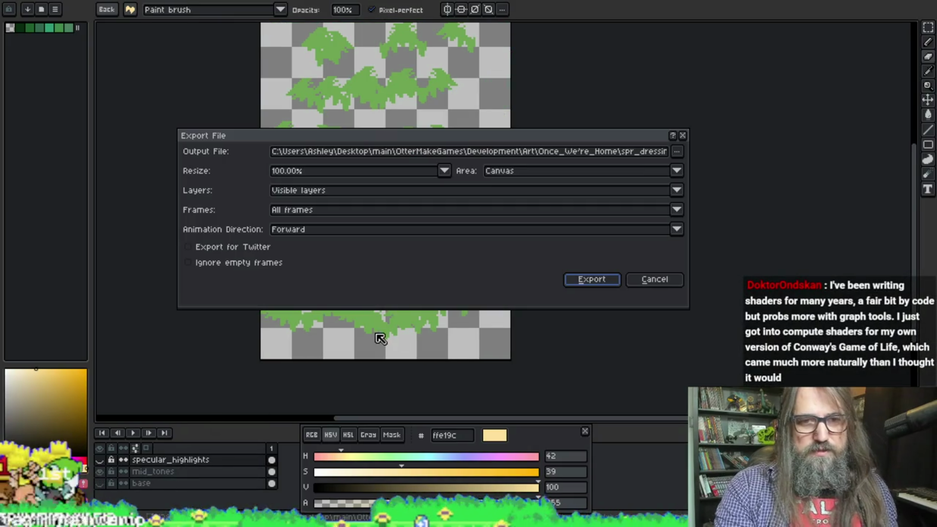
drag(613, 151, 701, 157)
click(668, 155)
click(676, 152)
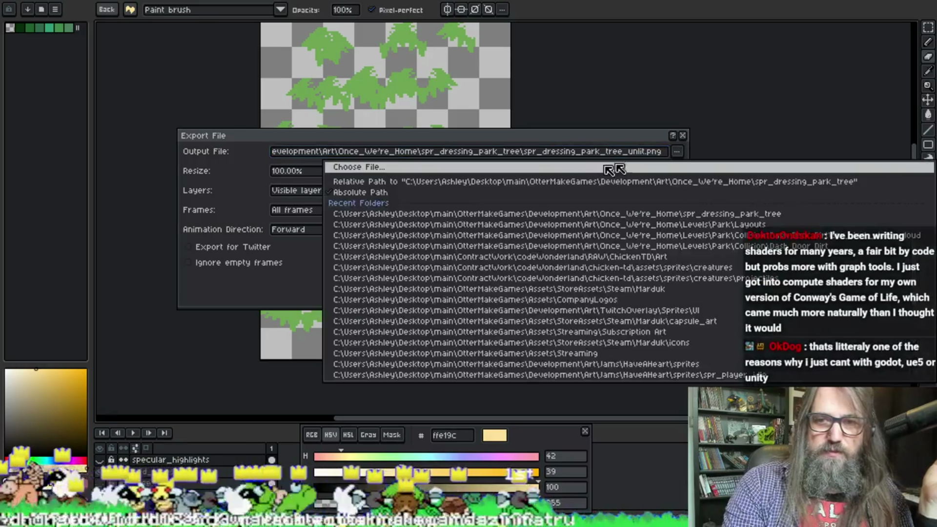
click(538, 167)
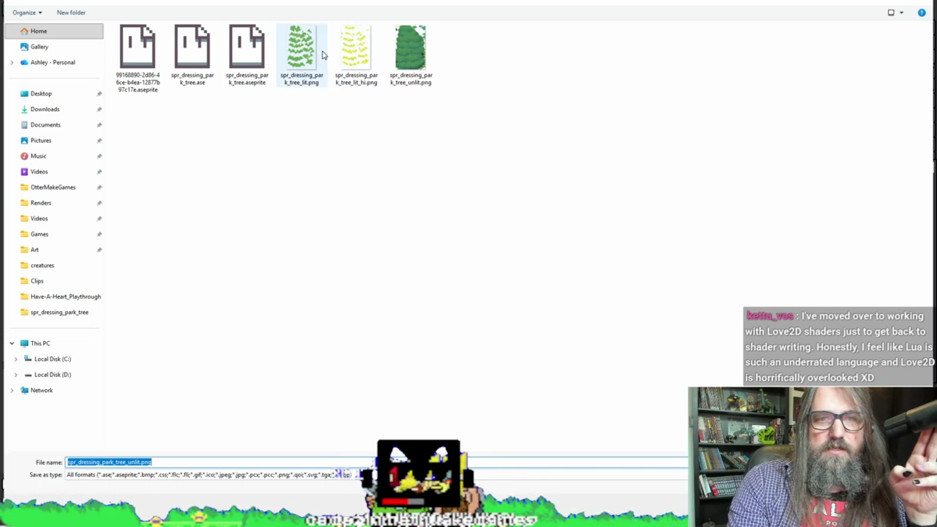
Export the mid-tone layer over spr_dressing_park_tree_lit.png, agreeing to replace the existing file
click(305, 62)
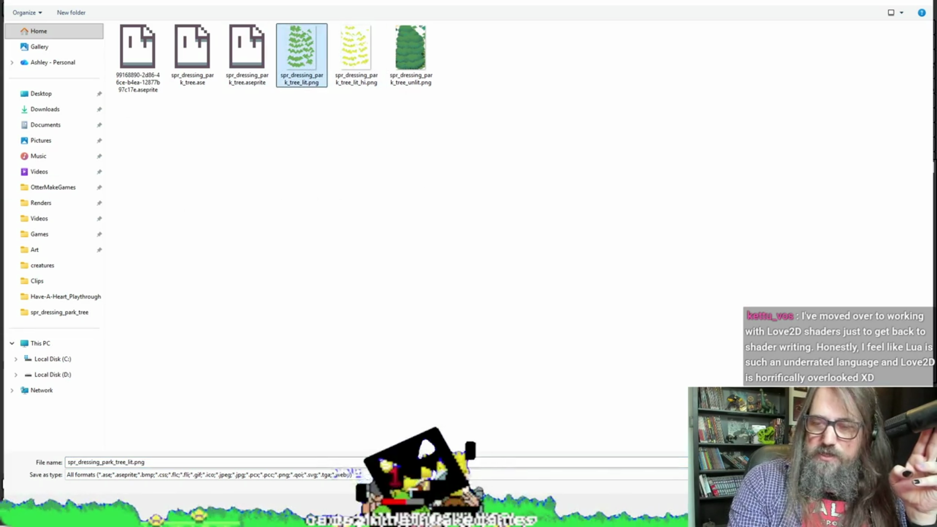
key(Return)
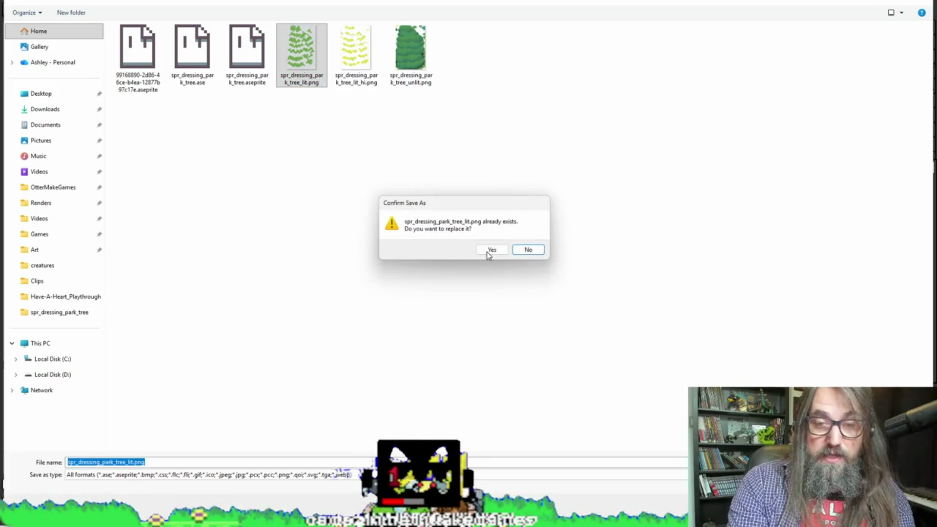
click(492, 254)
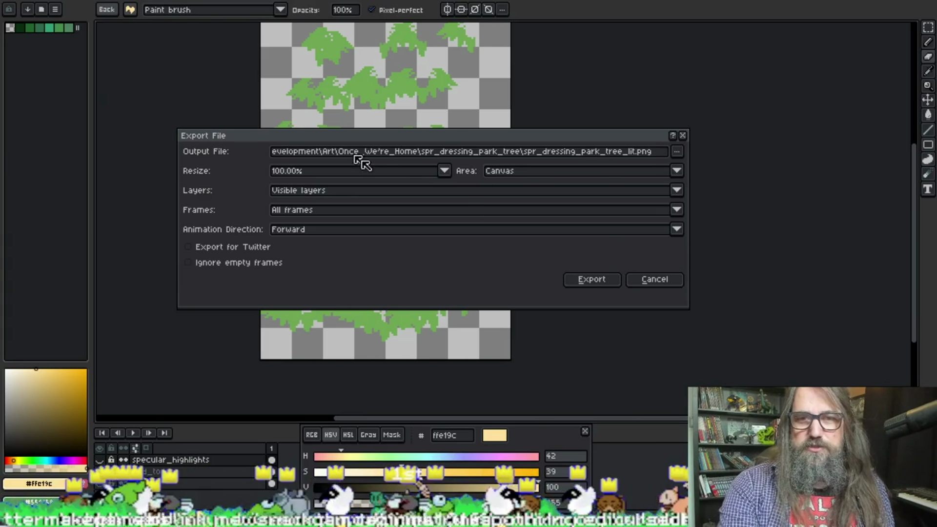
drag(592, 154, 743, 159)
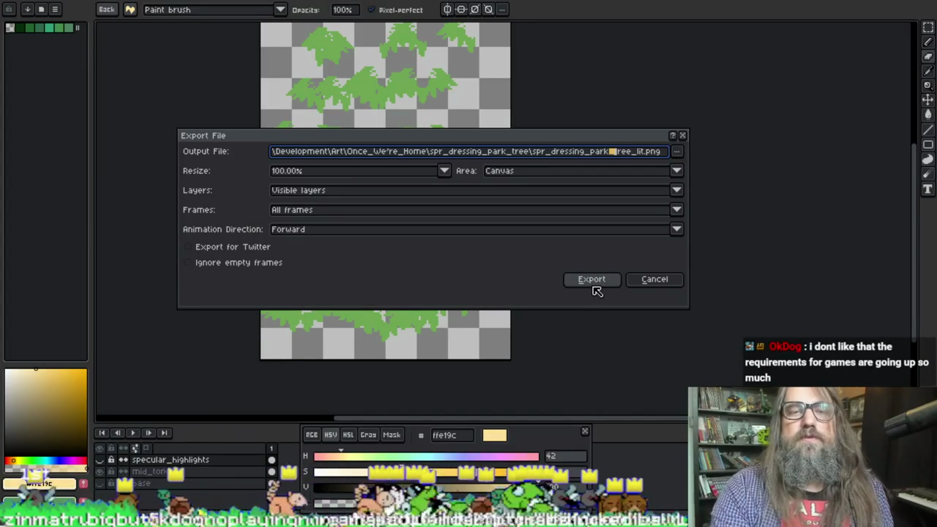
click(590, 281)
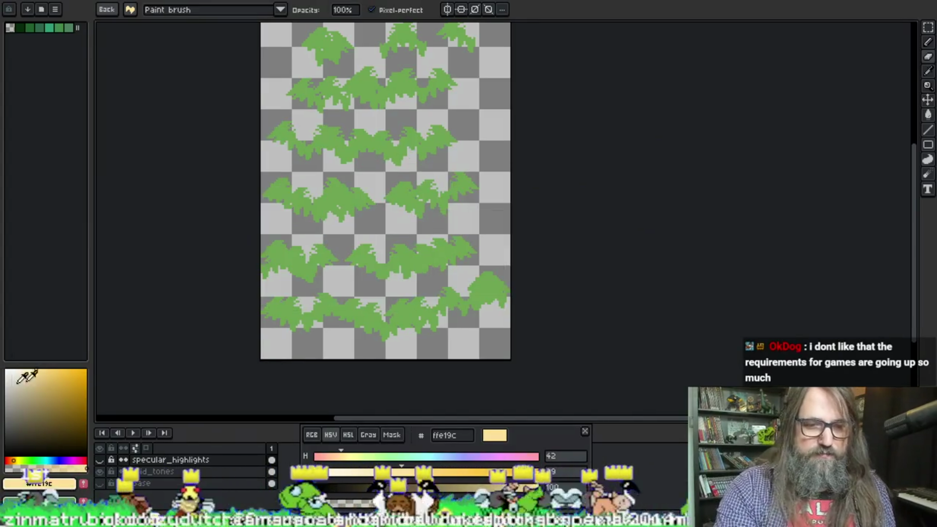
Leave only the specular_highlights layer visible and bring up the export settings
click(100, 472)
click(100, 459)
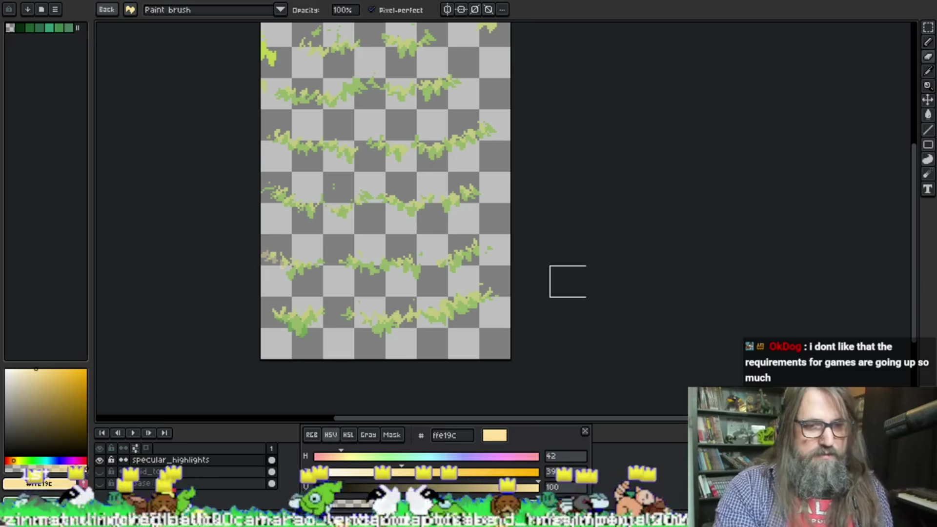
key(ctrl+alt+shift+s)
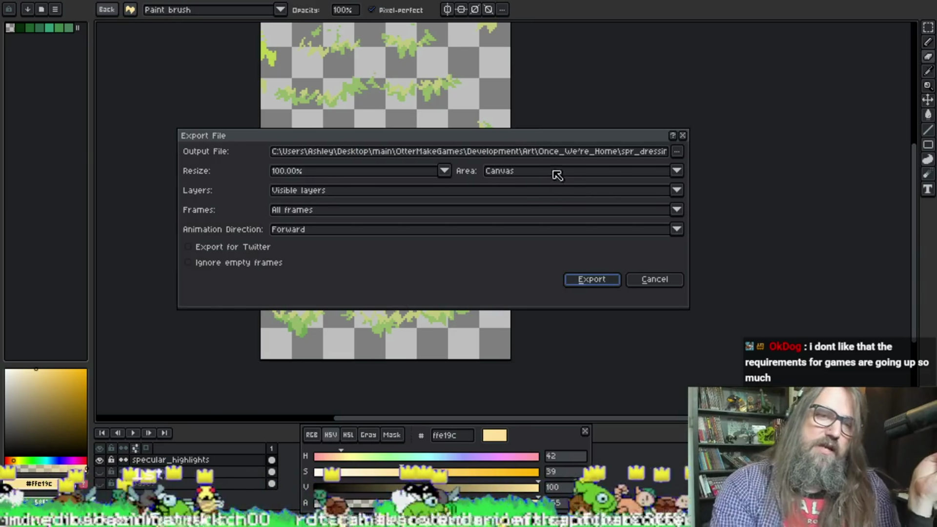
Set the export target to spr_dressing_park_tree_lit_hi.png and agree to replace it
click(676, 151)
click(521, 165)
click(676, 151)
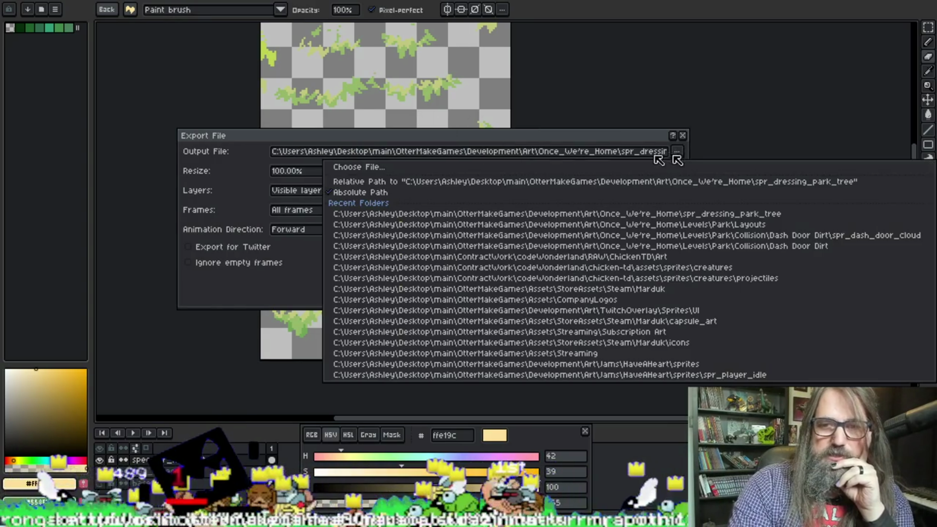
click(566, 217)
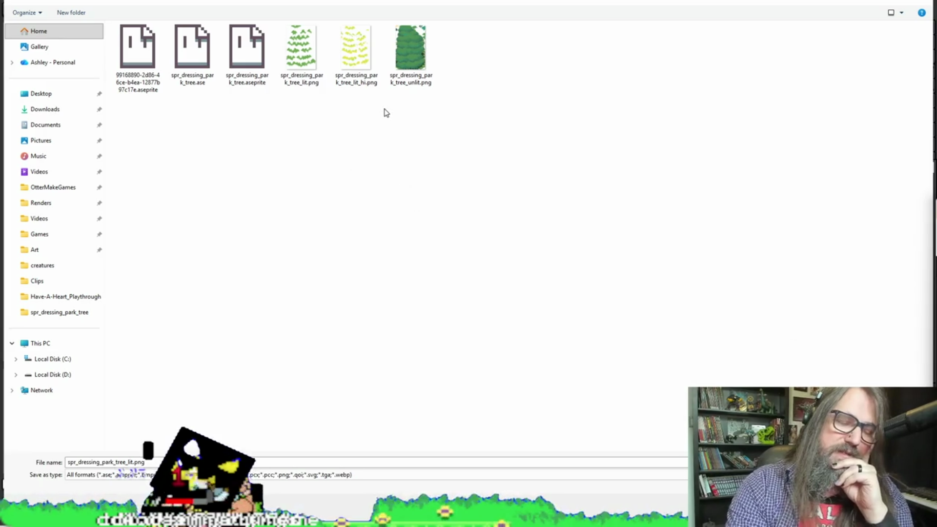
click(356, 53)
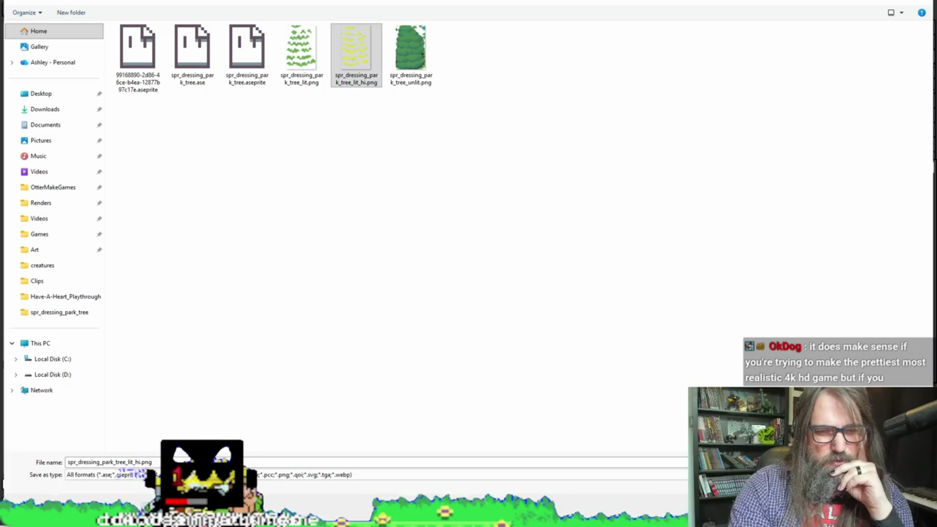
key(Return)
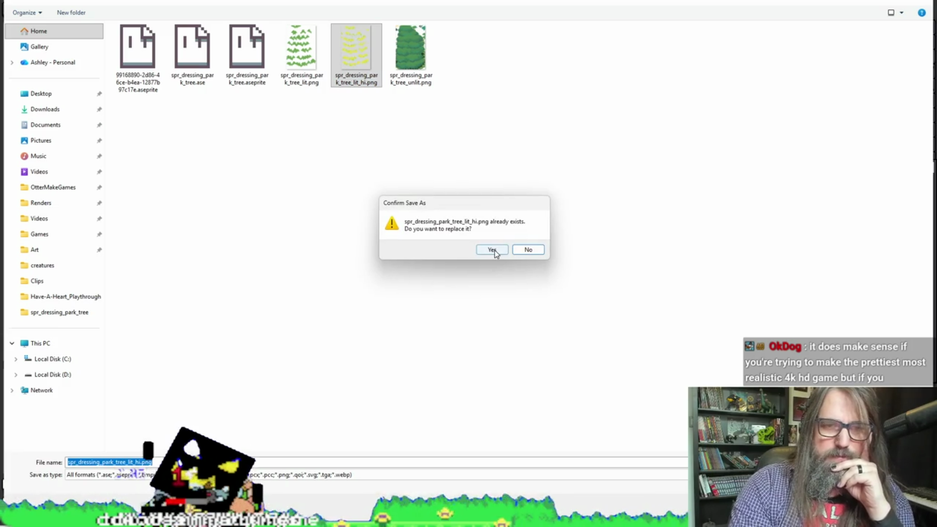
click(493, 249)
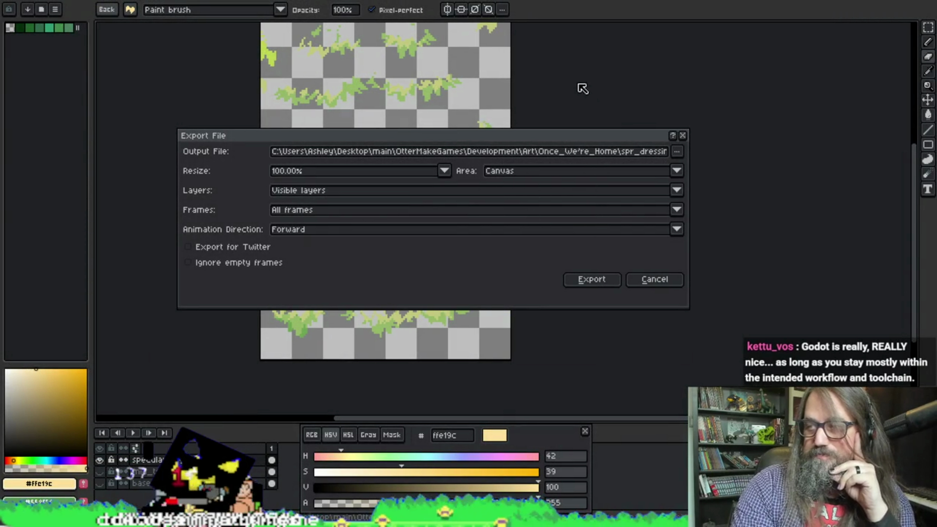
Check the output file name and export the highlight layer to spr_dressing_park_tree_lit_hi.png
double_click(628, 152)
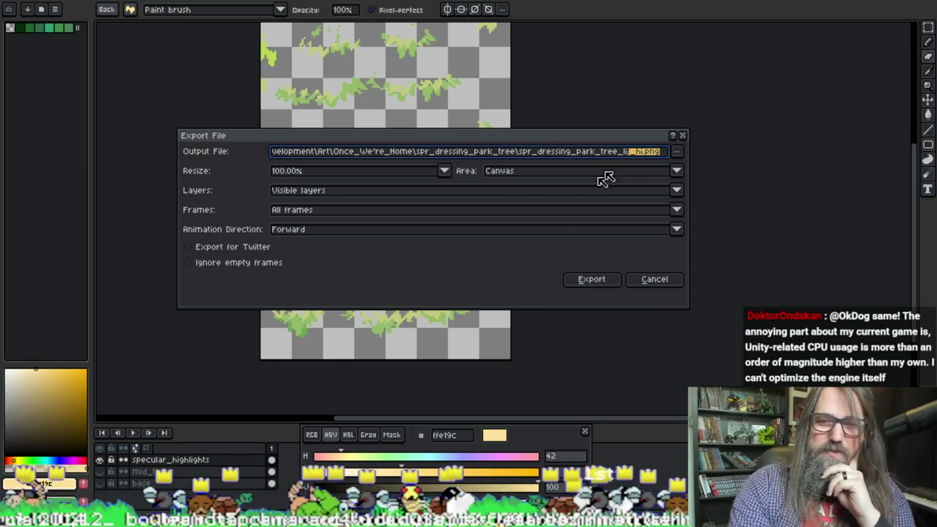
double_click(628, 151)
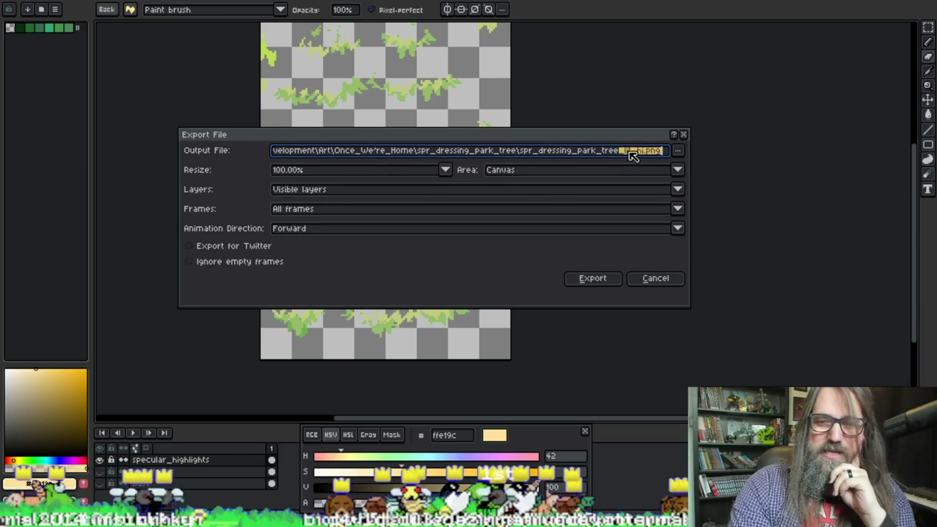
click(629, 151)
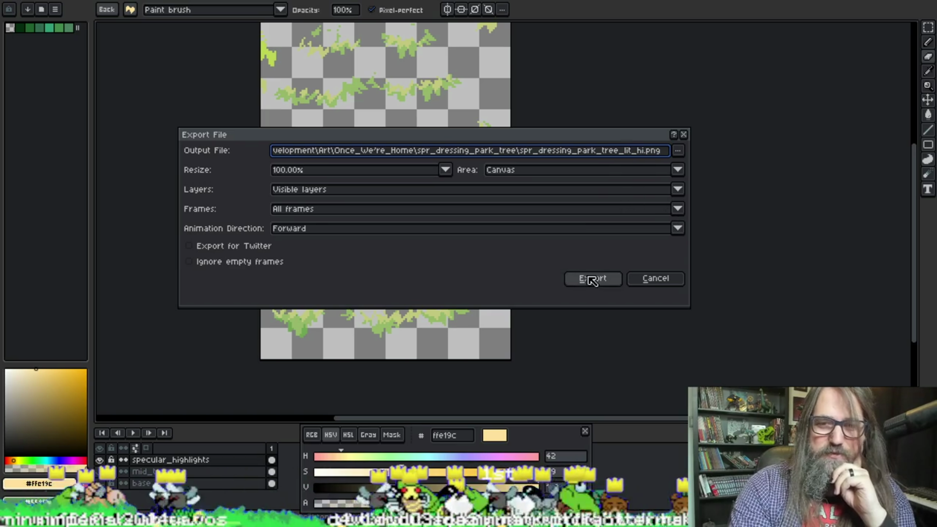
click(591, 279)
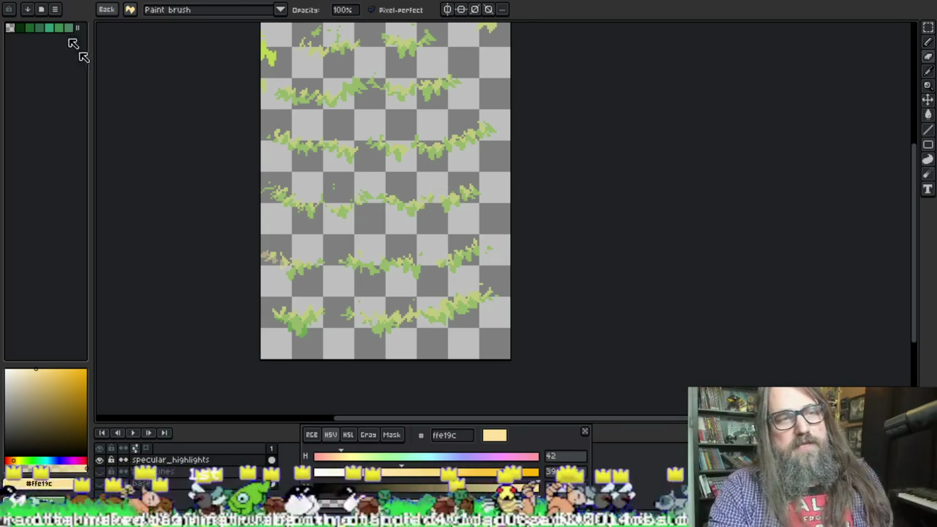
Save the pine tree project with Ctrl+S and pan the canvas down slightly
key(ctrl+s)
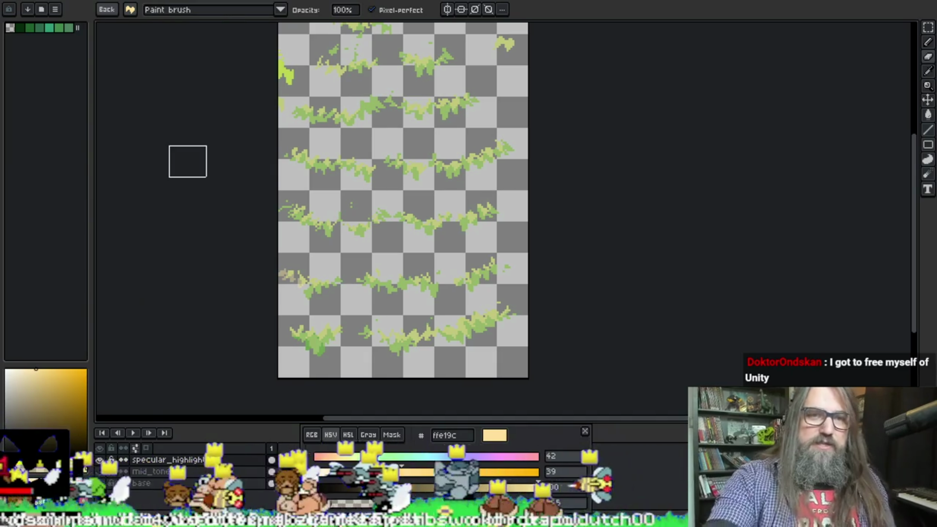
key(h)
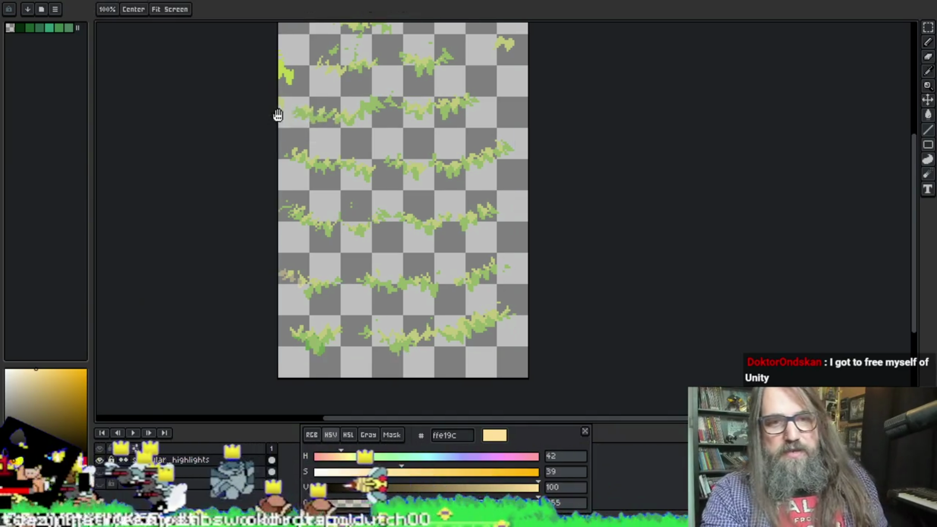
drag(277, 115, 278, 133)
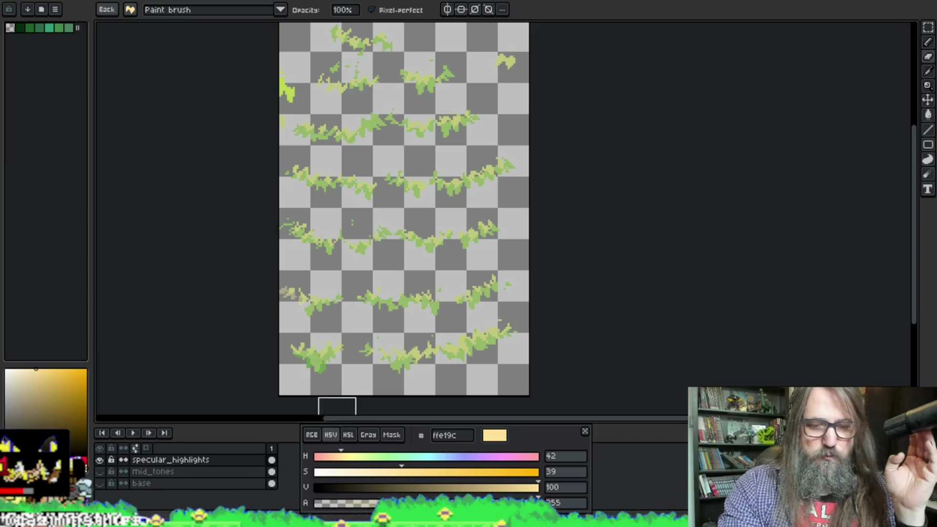
Switch to GameMaker and import spr_dressing_park_tree_unlit.png into spr_dressing_tree_unlit
mouse_move(359, 521)
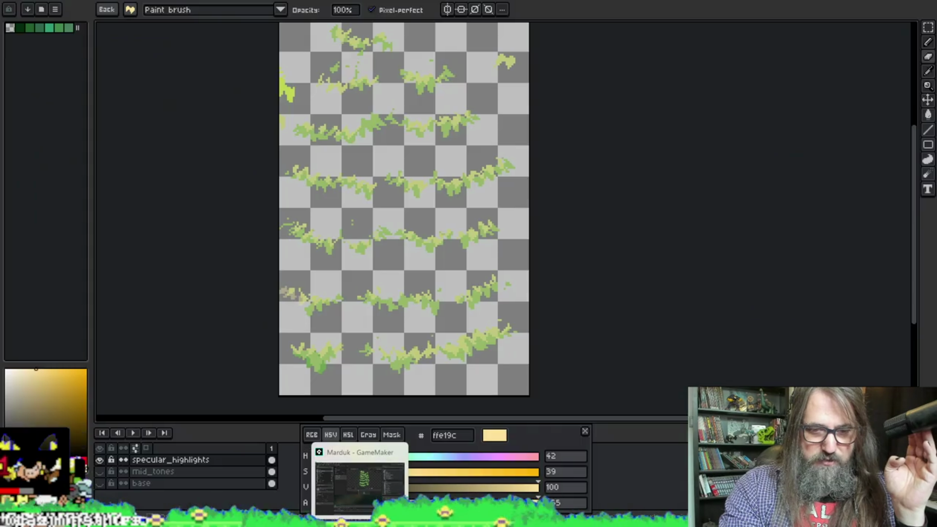
click(360, 483)
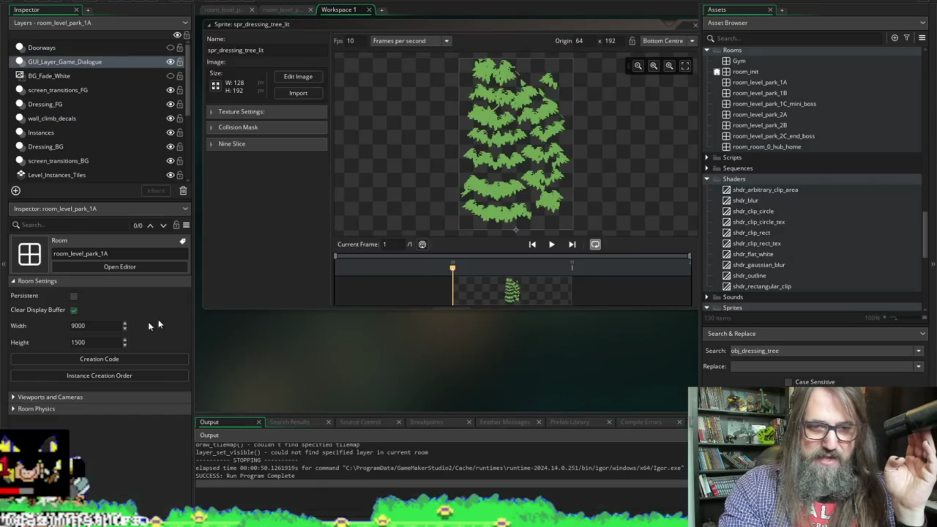
scroll(225, 247, down, 5)
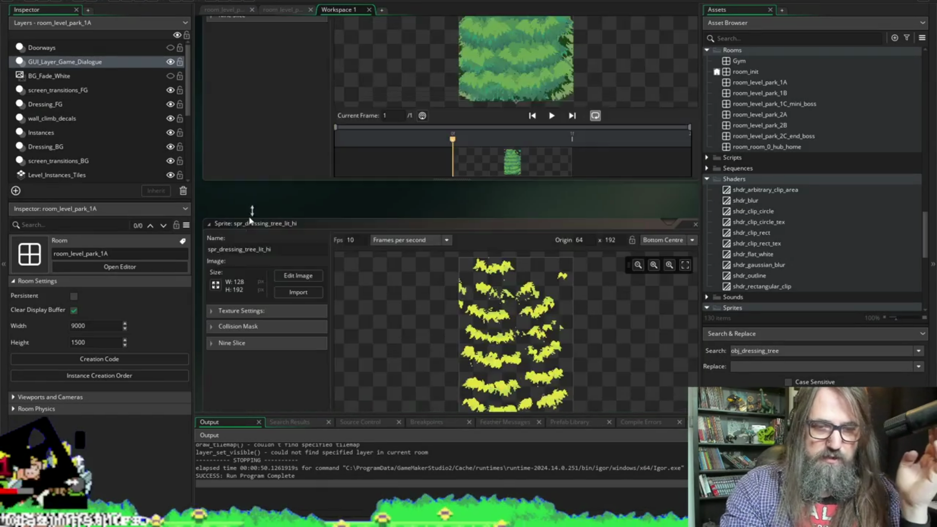
scroll(259, 217, up, 3)
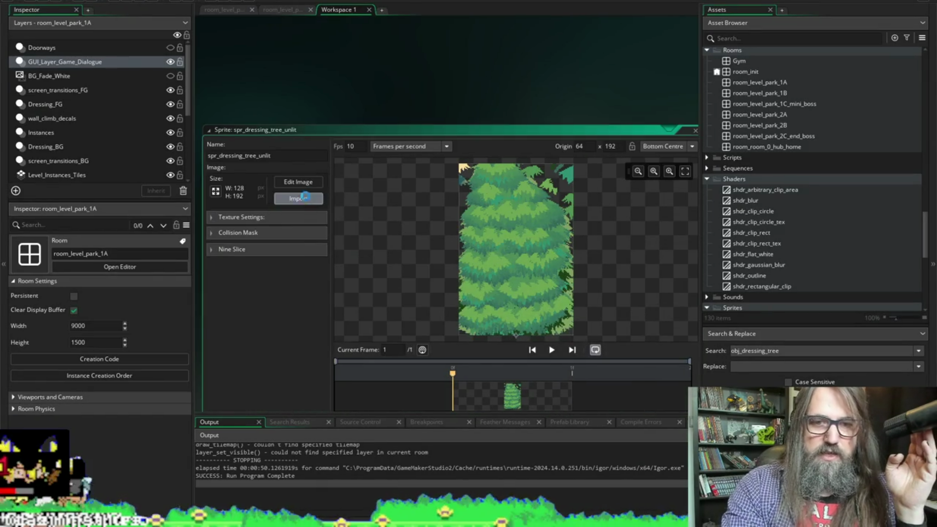
click(299, 198)
click(350, 252)
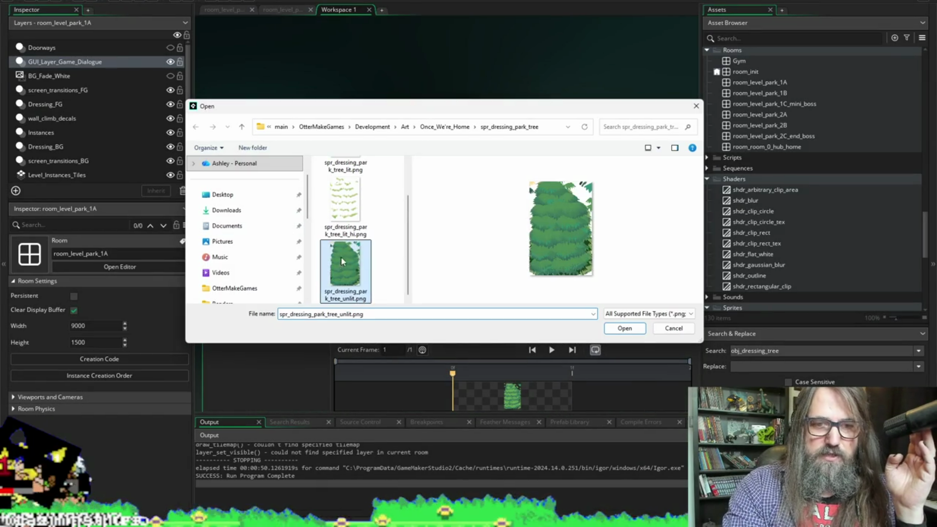
click(625, 327)
Import the unlit tree PNG into the unlit sprite a second time
scroll(319, 272, down, 6)
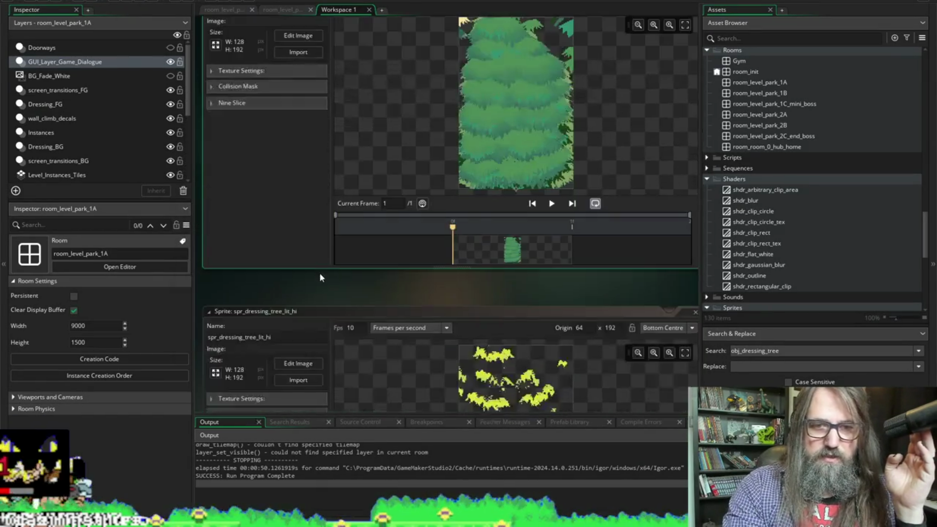
scroll(297, 273, up, 4)
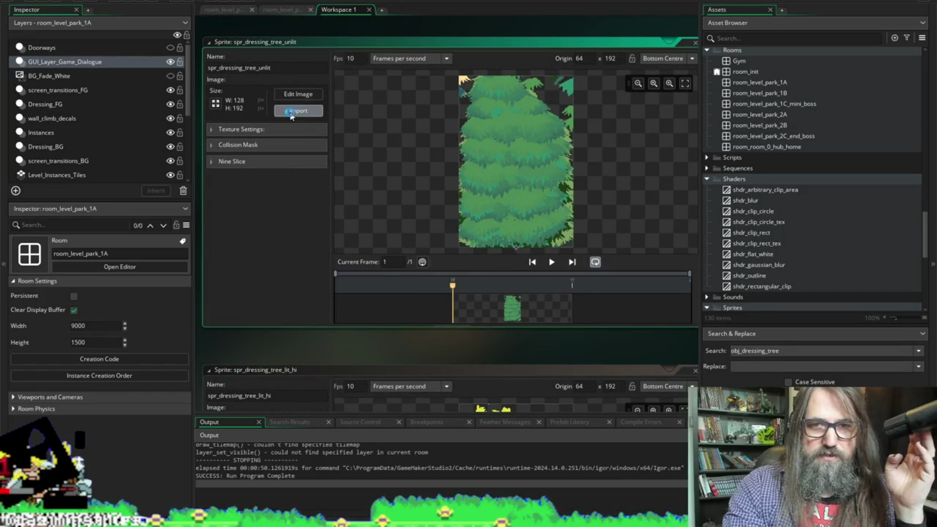
click(298, 111)
double_click(340, 277)
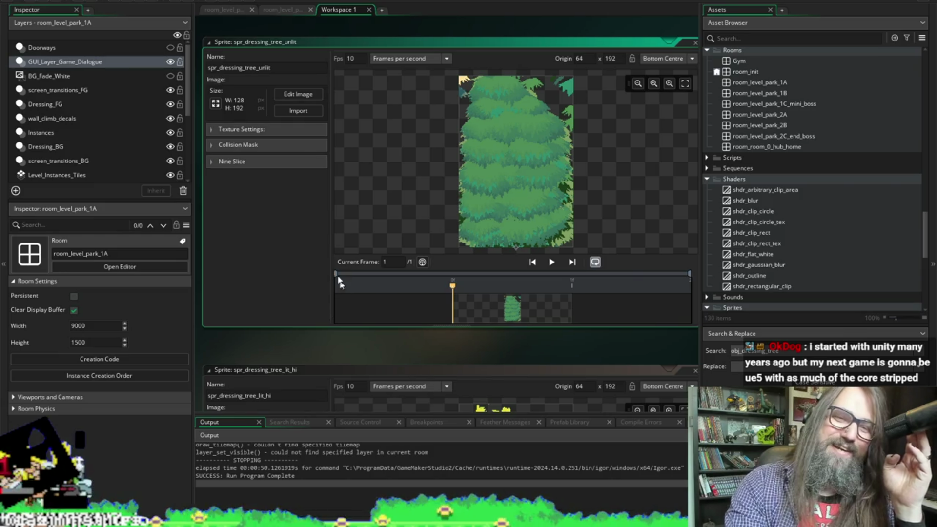
scroll(283, 211, down, 1)
scroll(272, 197, down, 7)
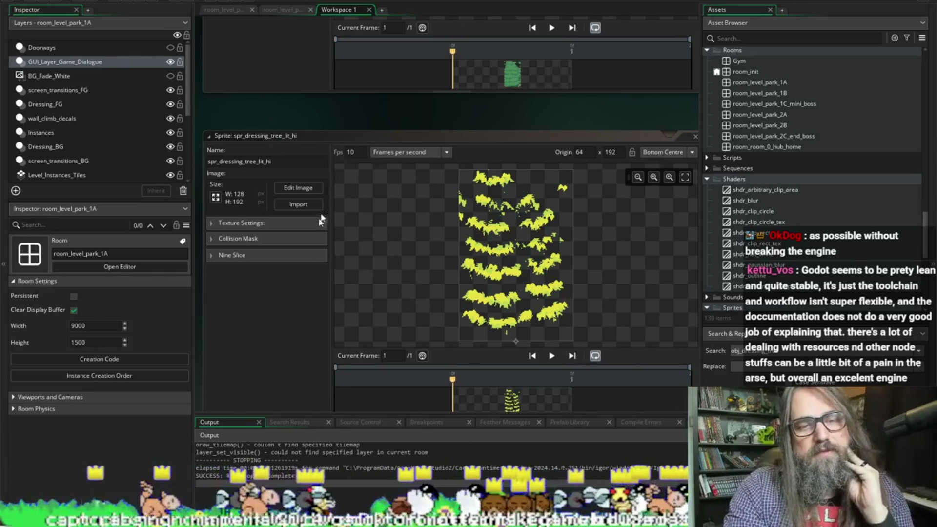
Import spr_dressing_park_tree_lit_hi.png into the spr_dressing_tree_lit_hi sprite
click(298, 204)
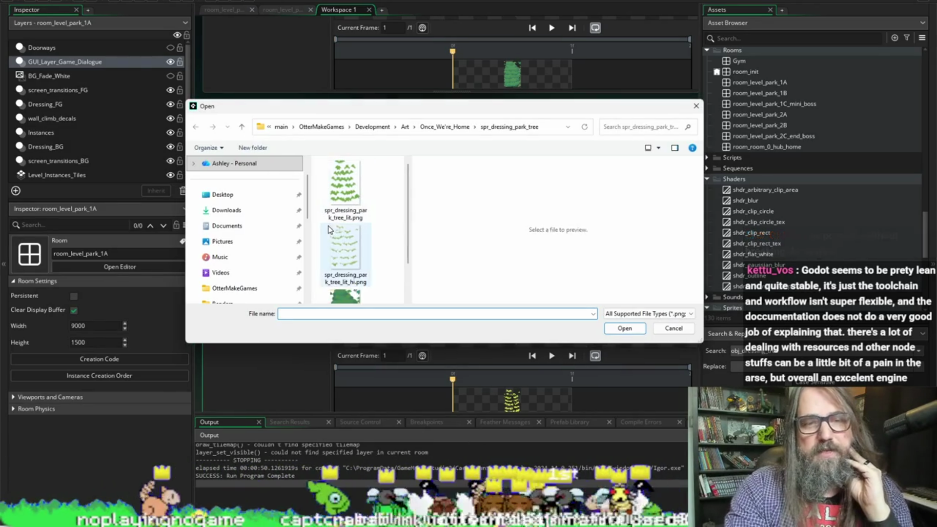
click(363, 240)
click(625, 328)
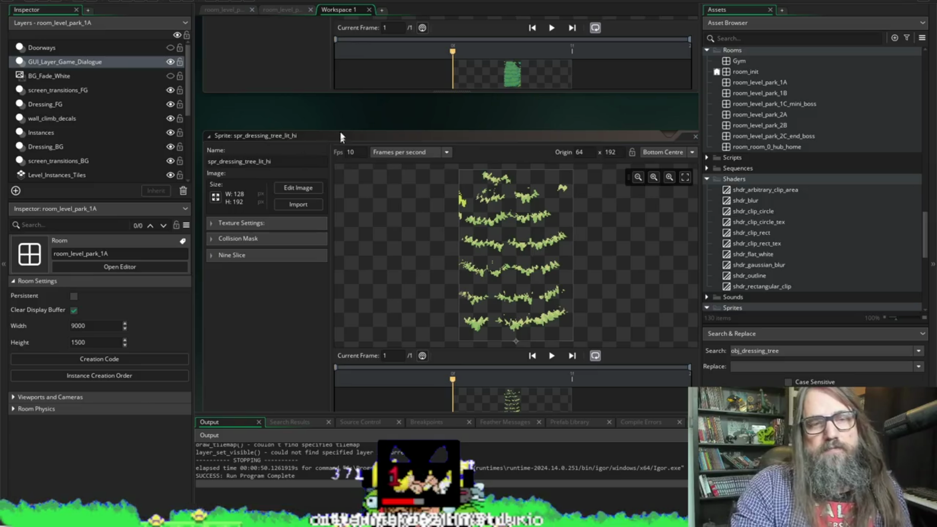
Narrow the Asset Browser panel and shift the sprite editors slightly right in the workspace
drag(702, 110, 742, 112)
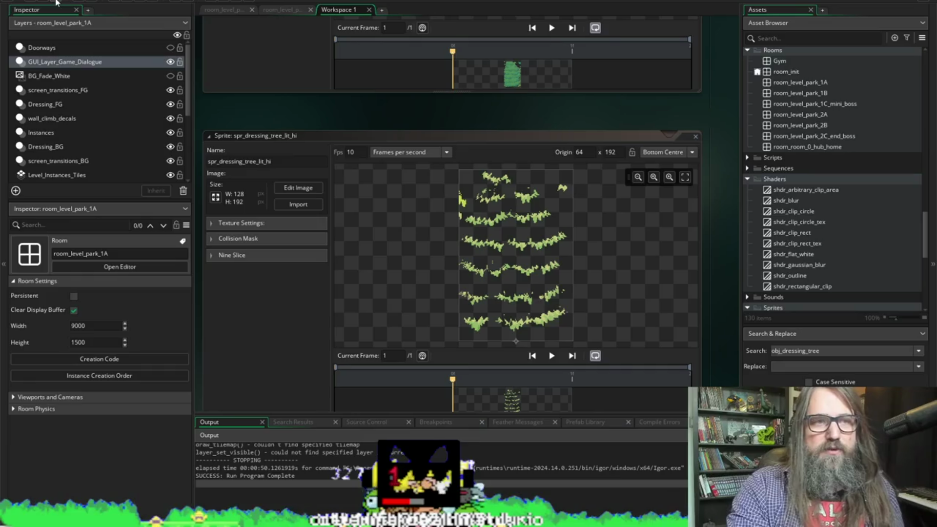
drag(235, 107, 247, 98)
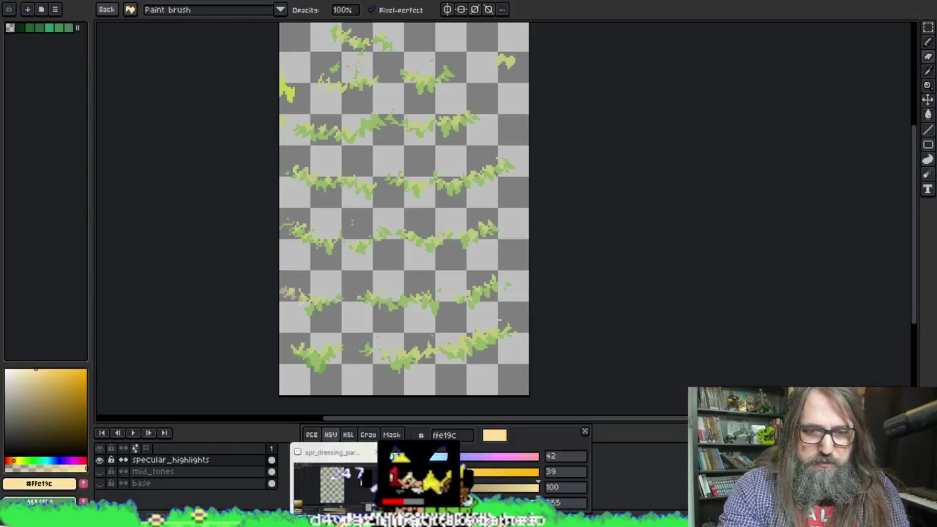
After checking the Pixelorama art, re-import spr_dressing_park_tree_lit_hi.png into spr_dressing_tree_lit_hi
click(310, 184)
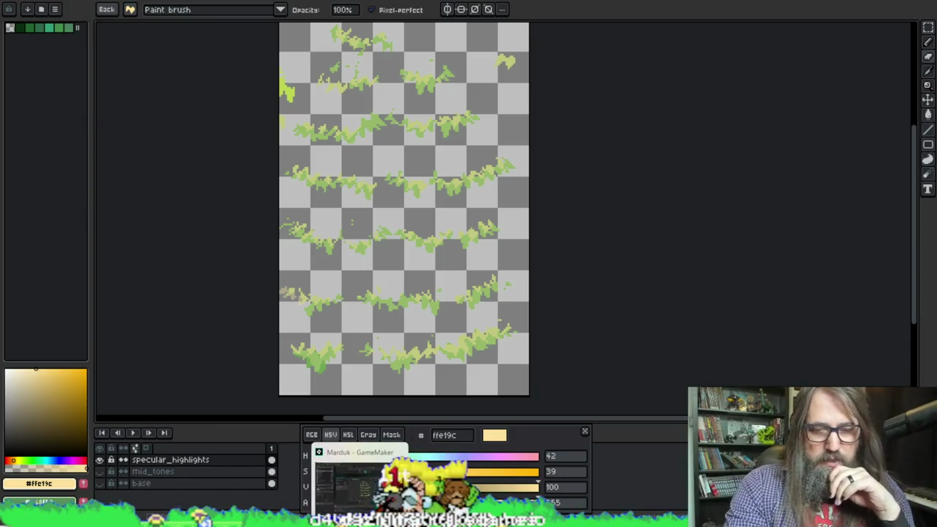
click(359, 480)
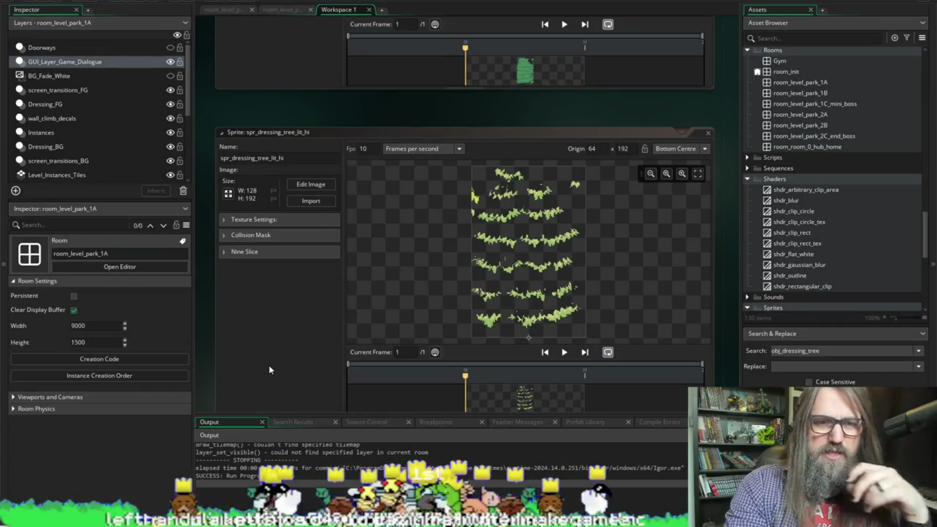
click(316, 201)
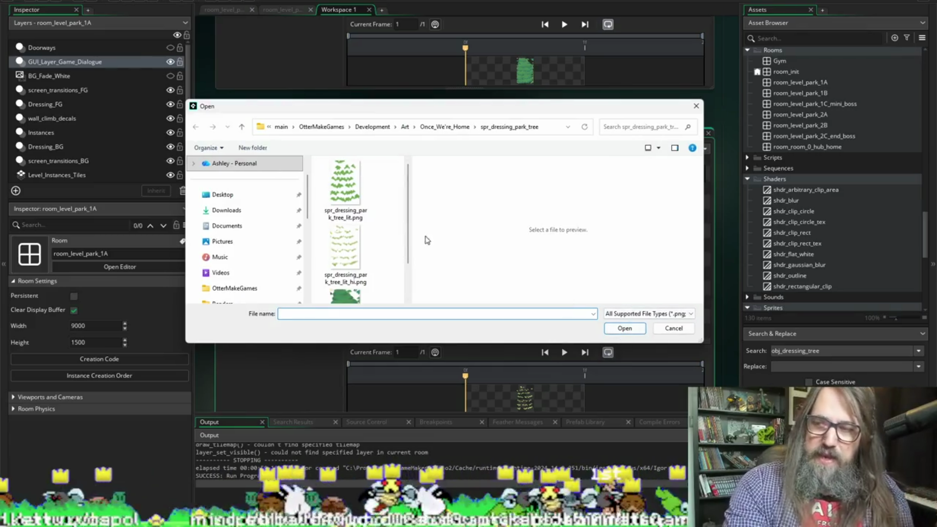
scroll(397, 227, down, 1)
click(345, 202)
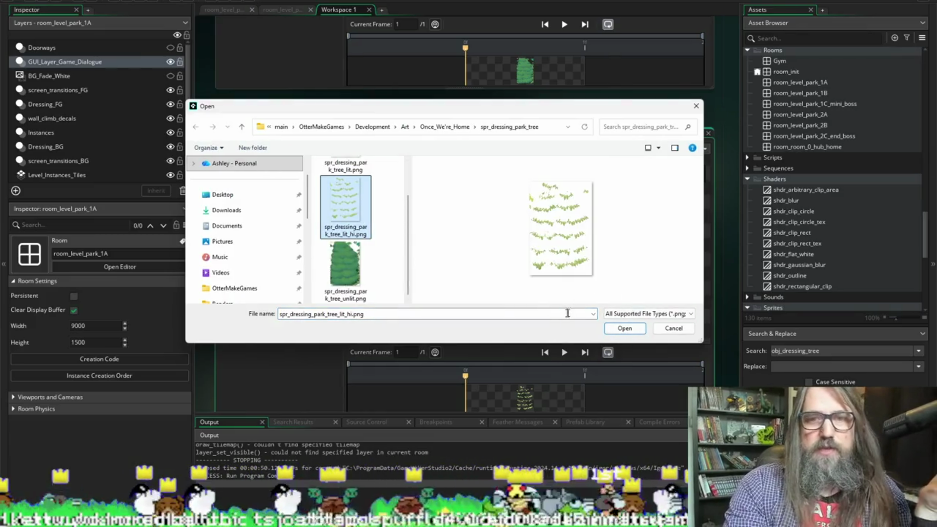
click(624, 328)
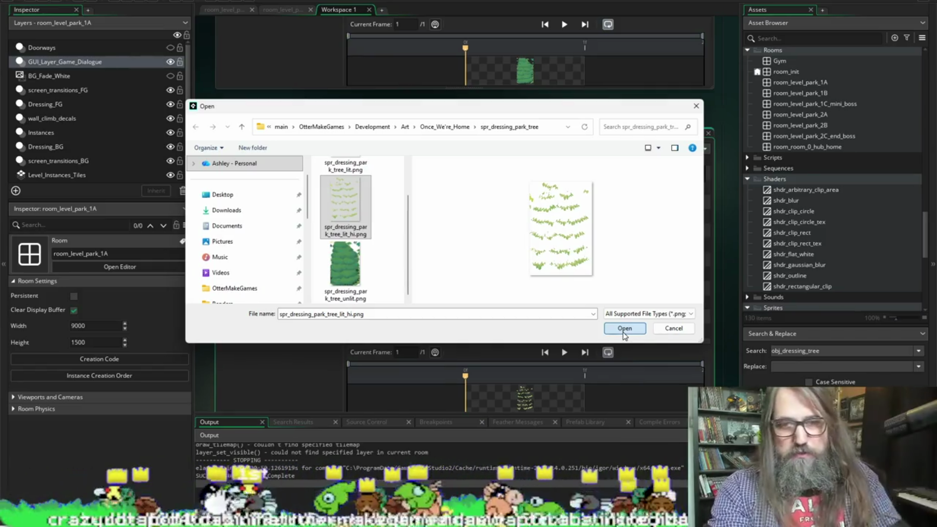
click(623, 330)
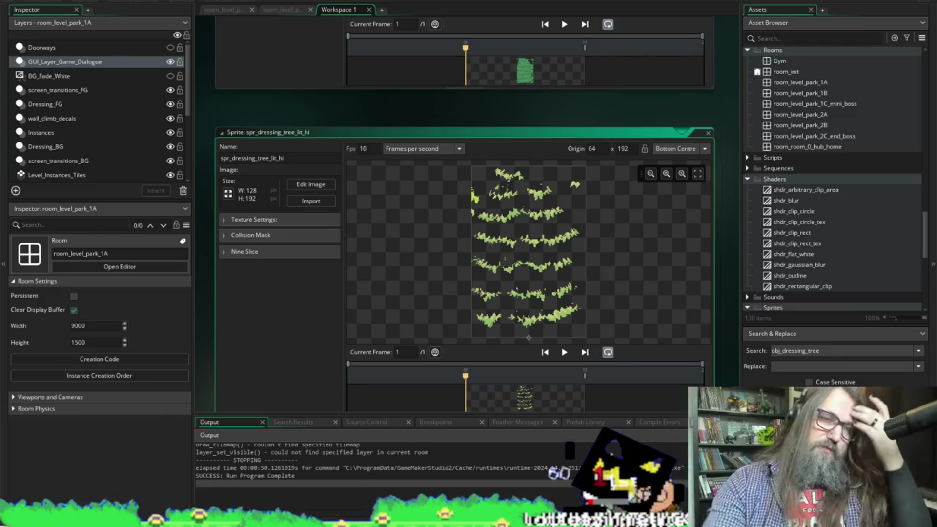
click(61, 6)
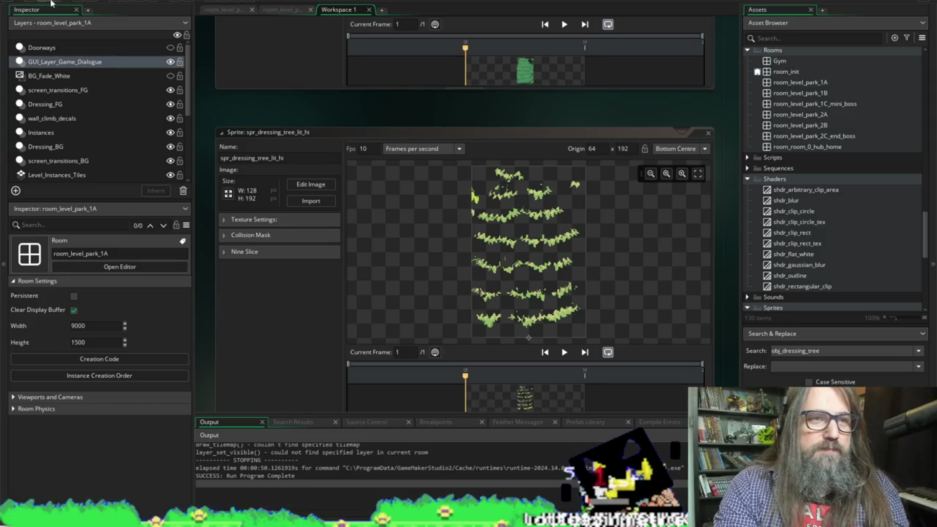
Run the game and highlight Continue on its 'Once We're Home' title menu
click(139, 5)
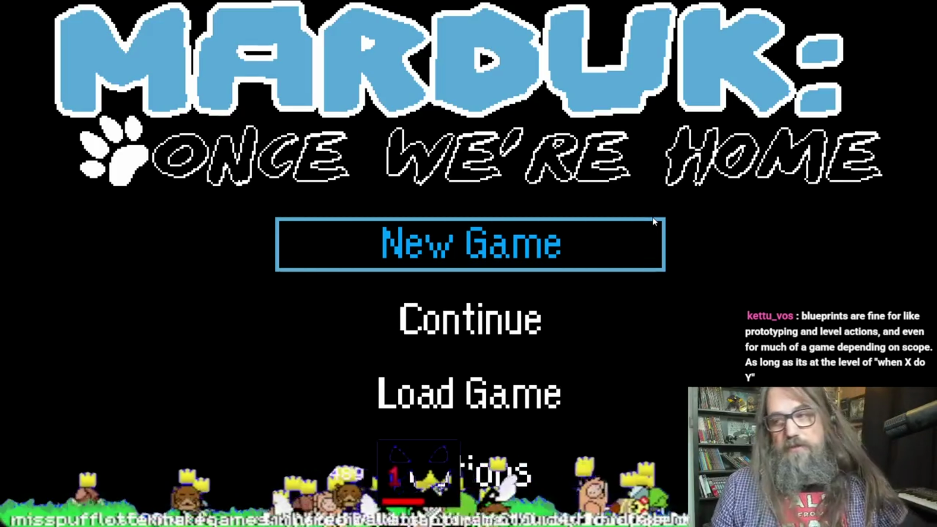
key(Down)
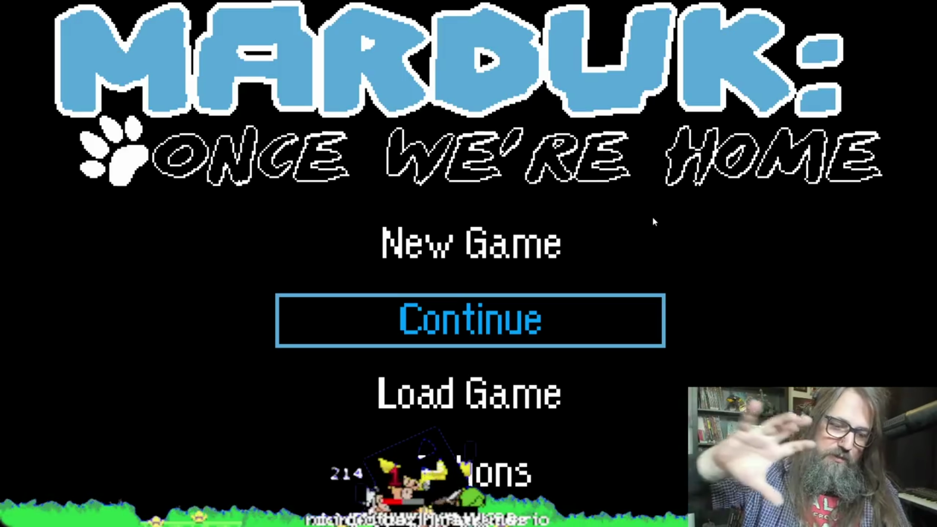
Choose Continue on the title menu to load the forest park level with the updated pine
key(Down)
key(Up)
key(Return)
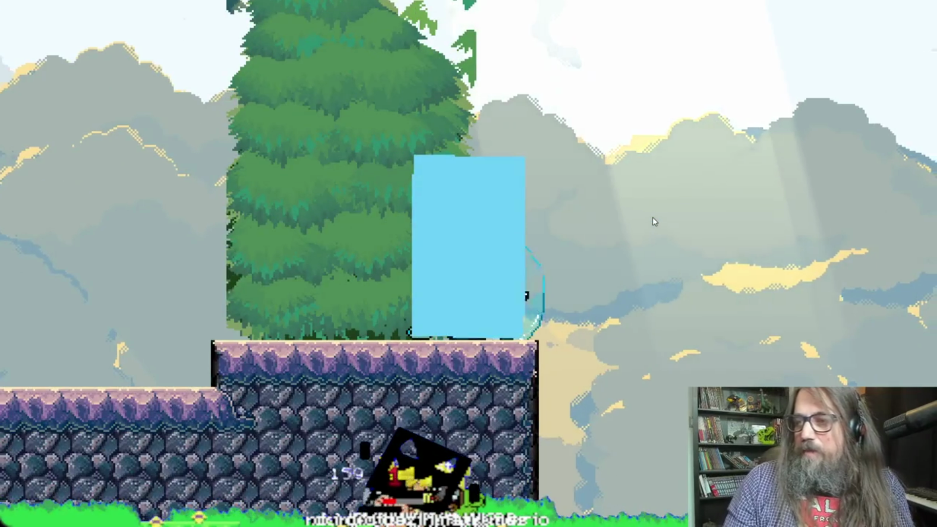
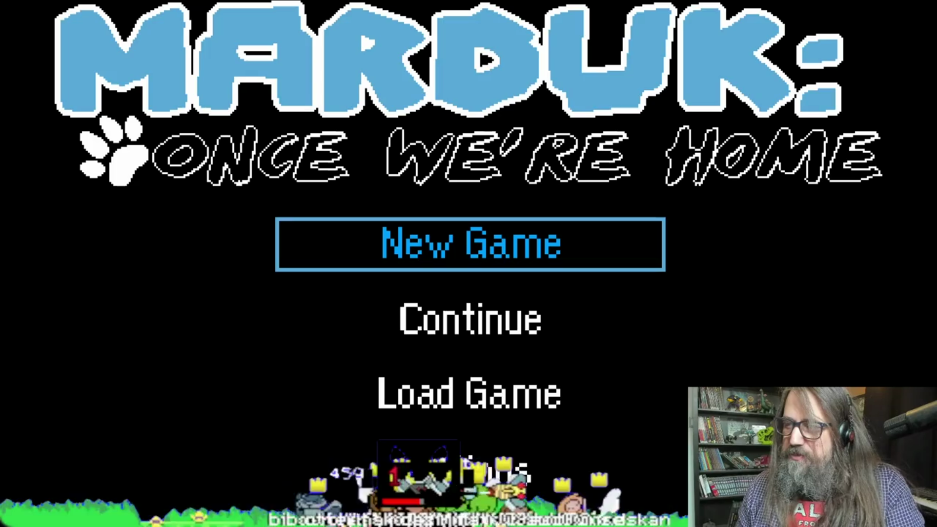
Continue the saved game into the husky-and-tall-tree level, then leave fullscreen
key(Down)
key(Return)
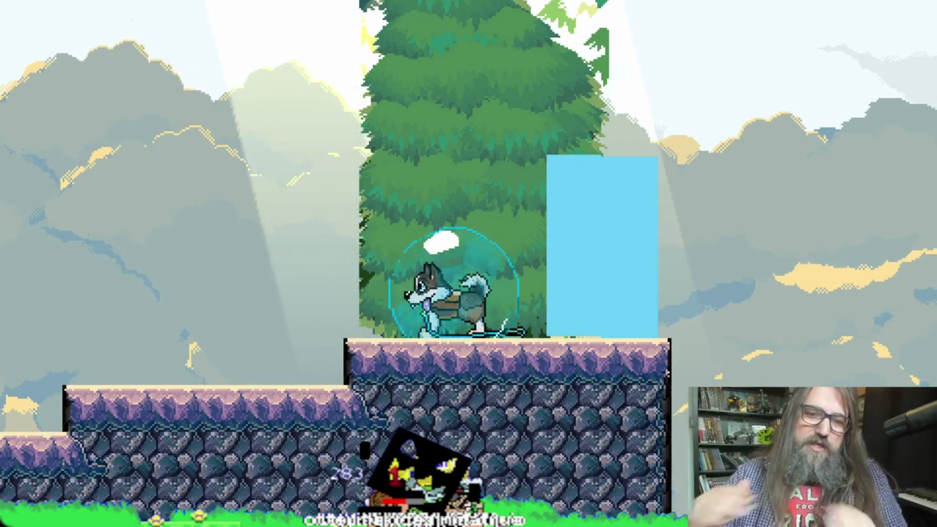
key(alt+Return)
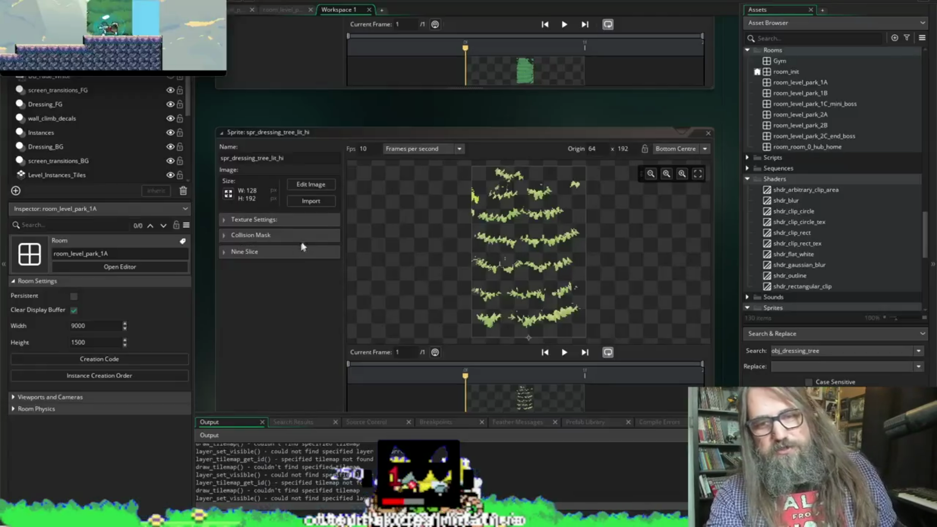
Show the obj_dressing_tree search results again and start a new test run
click(303, 246)
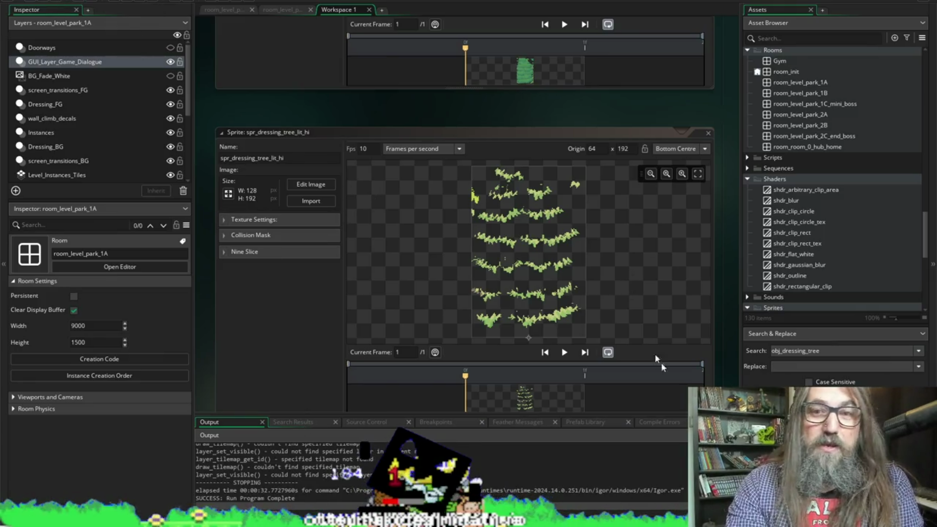
key(Return)
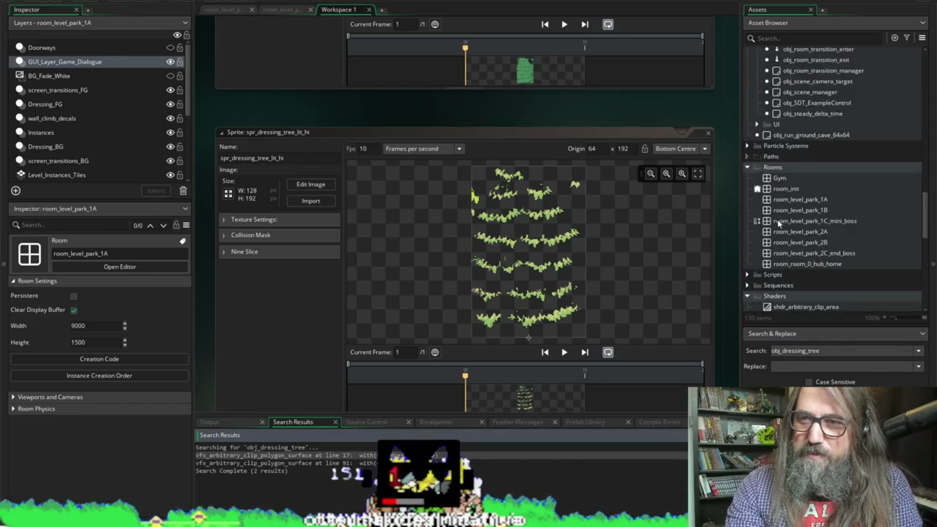
click(141, 2)
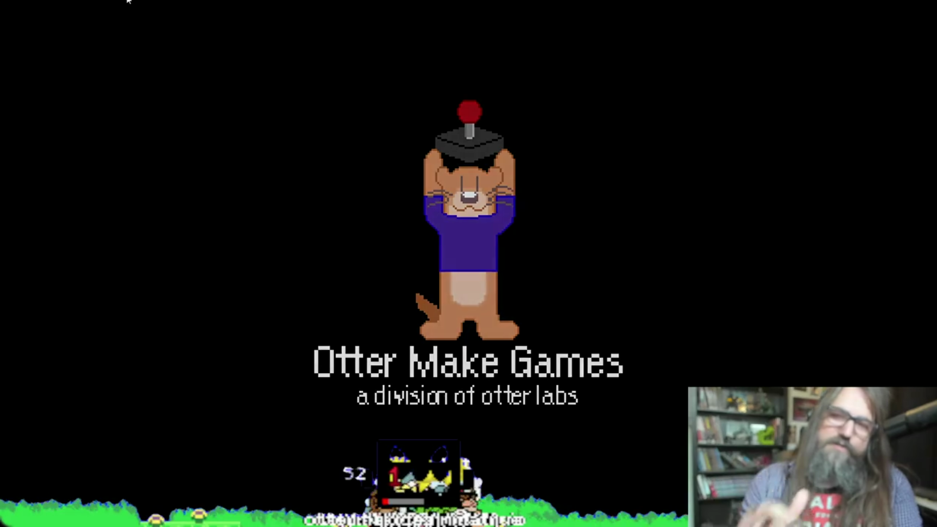
Continue the saved game, load level 1-1A from the Dream Park map, then quit the game
key(Down)
key(Up)
key(Down)
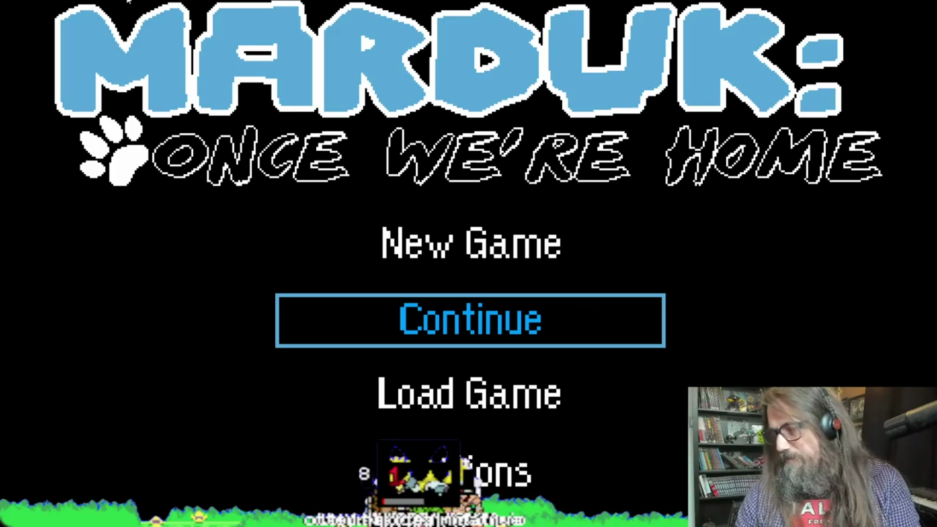
key(Return)
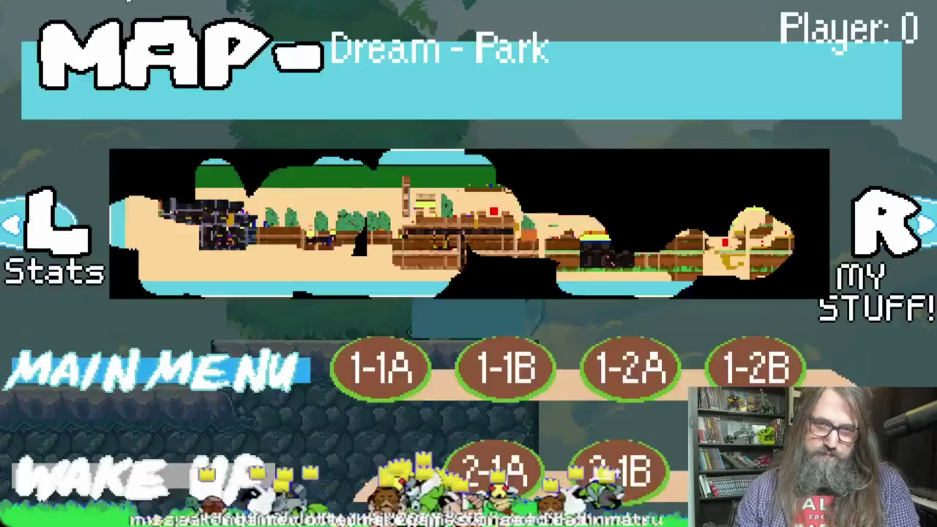
key(Return)
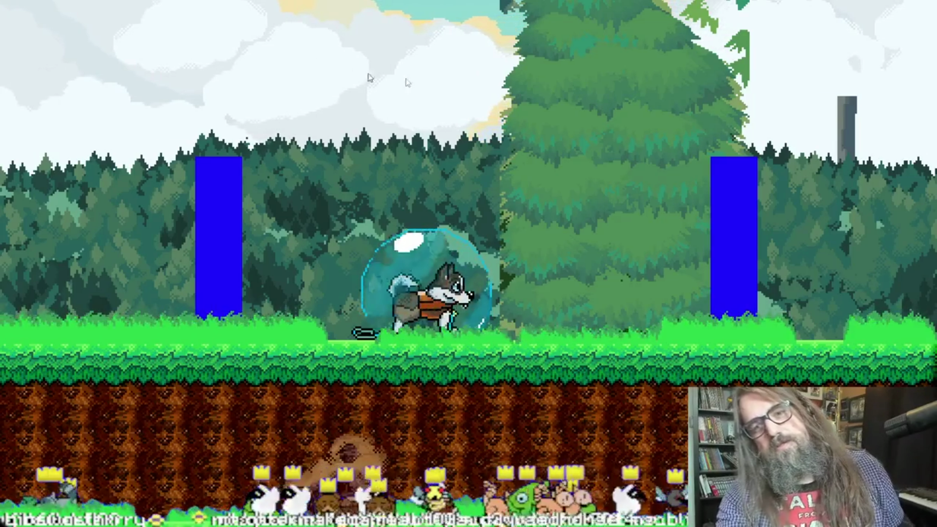
key(Escape)
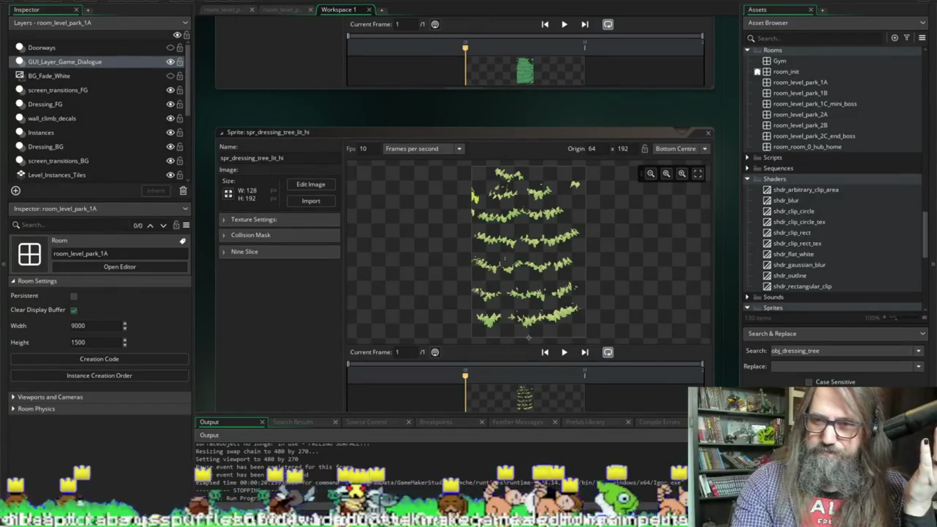
List the two obj_dressing_tree matches, at lines 17 and 91, in Search Results
key(Return)
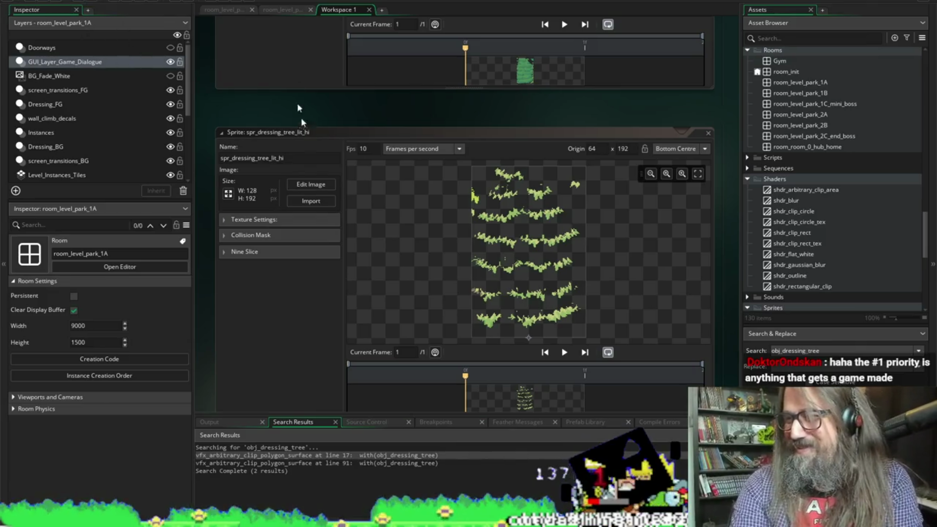
scroll(301, 88, down, 1)
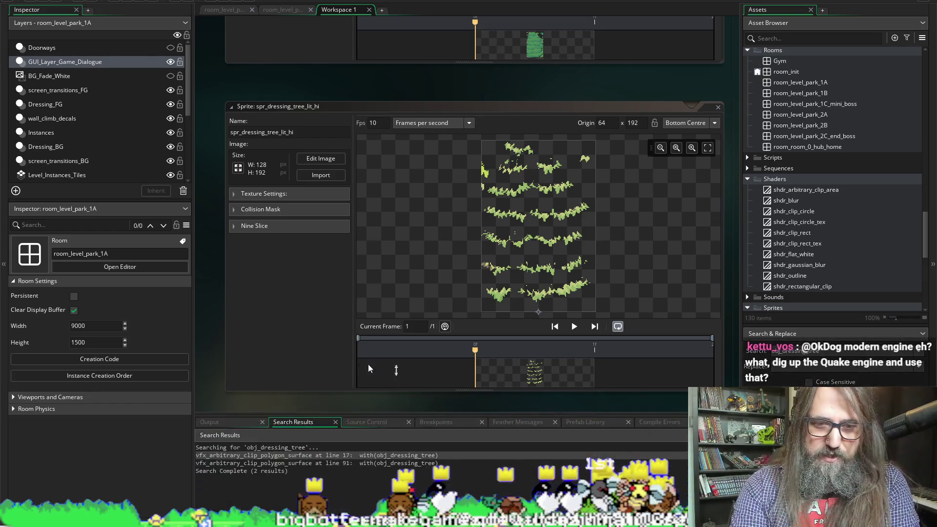
Open vfx_arbitrary_clip_polygon_surface at the line 17 match and enlarge its code window
mouse_move(293, 521)
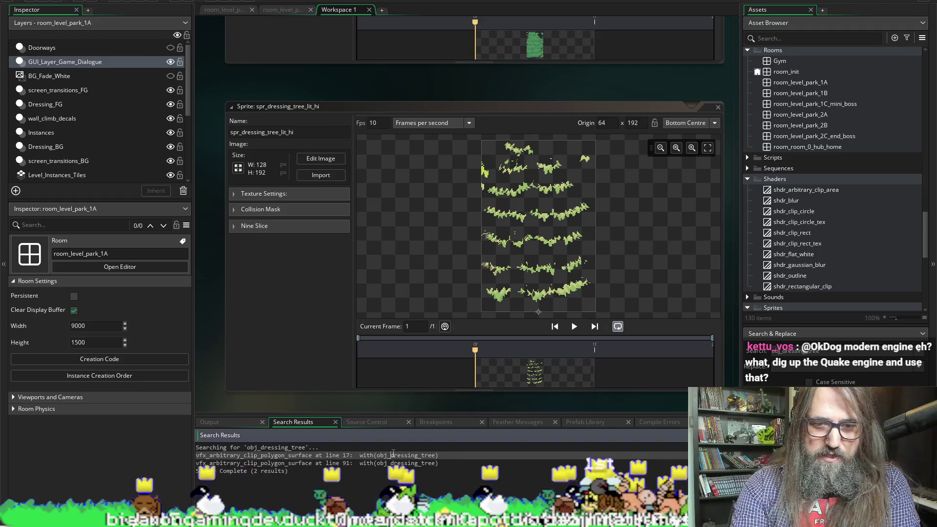
double_click(372, 455)
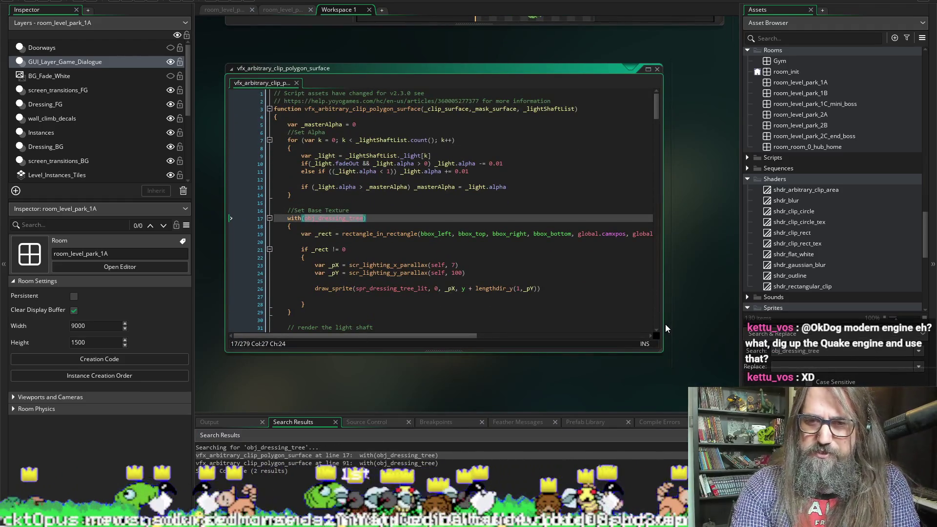
drag(663, 324, 739, 323)
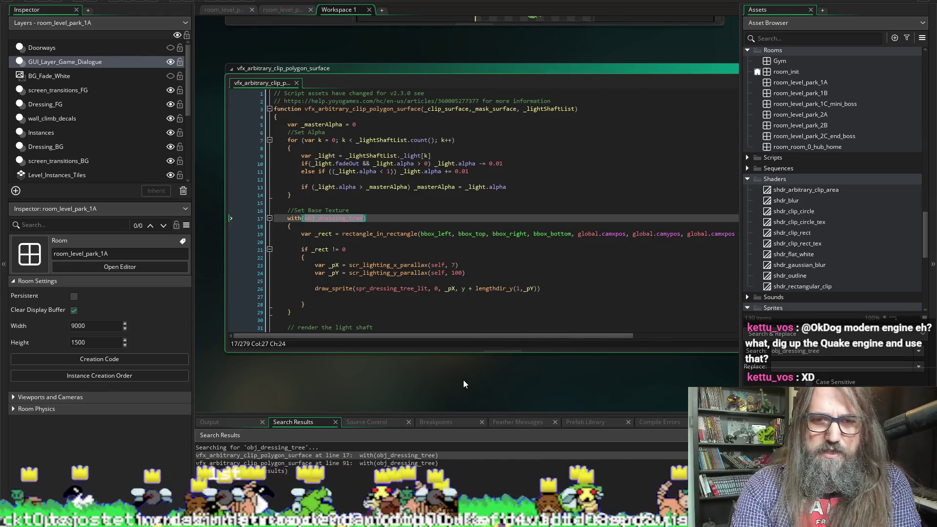
scroll(463, 380, down, 1)
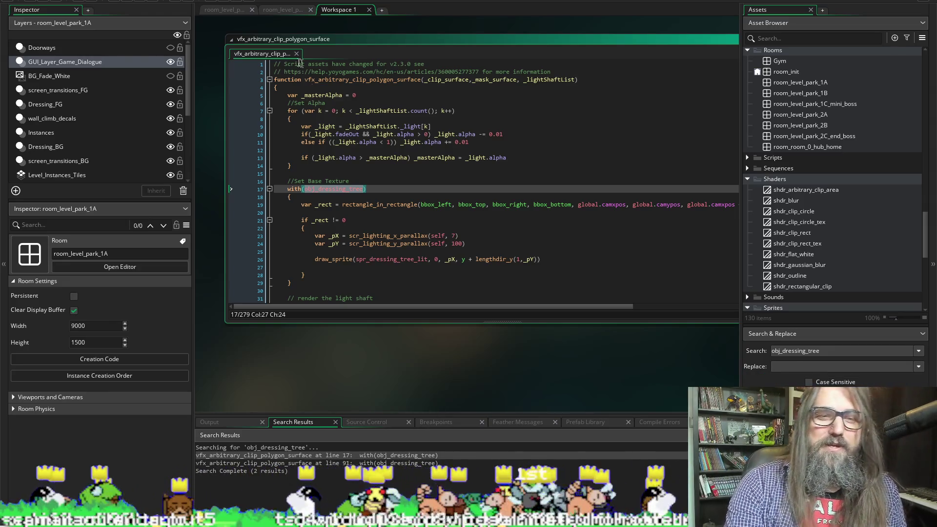
mouse_move(328, 322)
mouse_down()
mouse_move(328, 378)
mouse_move(328, 329)
mouse_up()
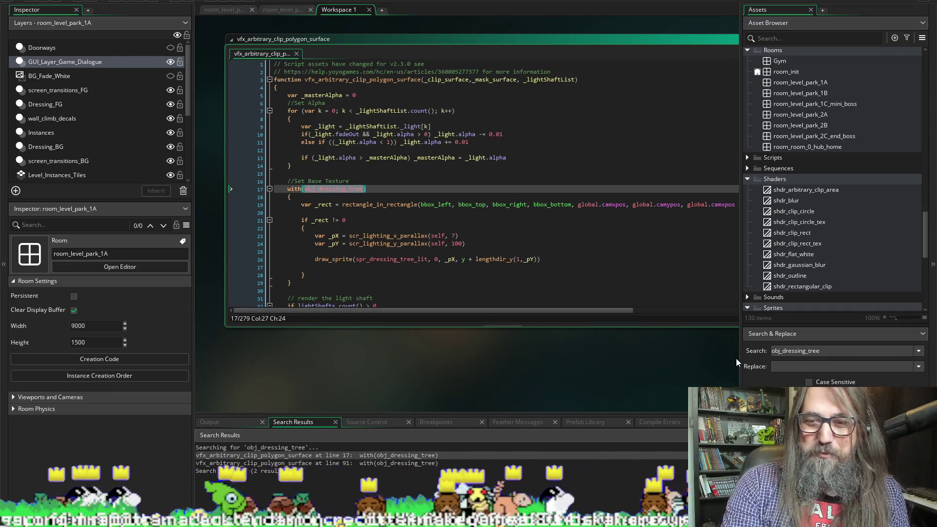
mouse_move(417, 371)
mouse_down()
mouse_move(391, 407)
mouse_move(427, 403)
mouse_move(424, 386)
mouse_up()
drag(705, 377, 607, 359)
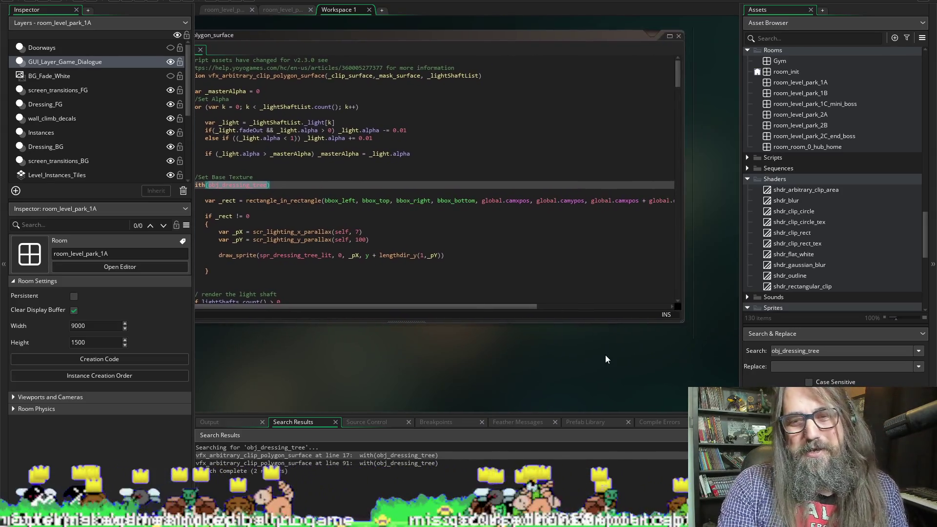
mouse_move(345, 345)
mouse_down()
mouse_move(518, 347)
mouse_move(391, 345)
mouse_up()
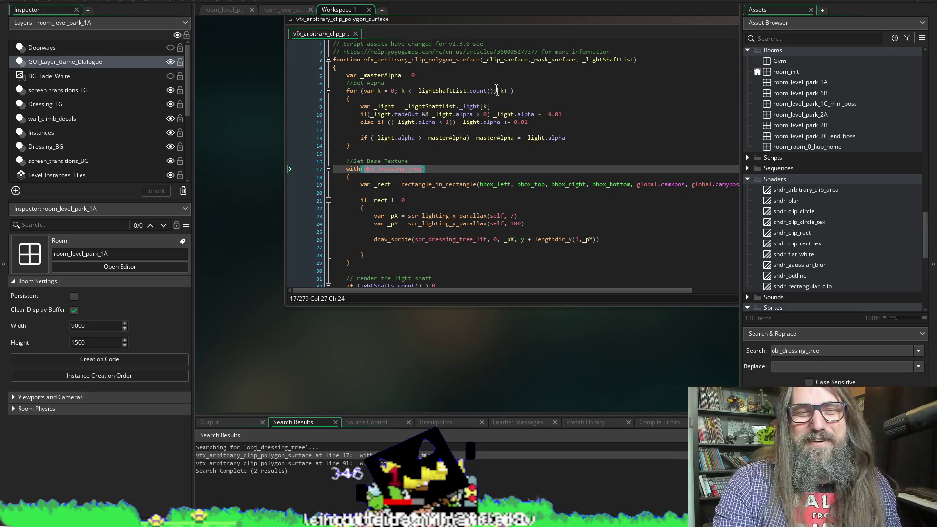
Make the code window taller, narrow the asset panel, and read the with(obj_dressing_tree) block
drag(396, 305, 390, 399)
scroll(429, 200, down, 3)
scroll(428, 200, up, 3)
scroll(347, 204, right, 3)
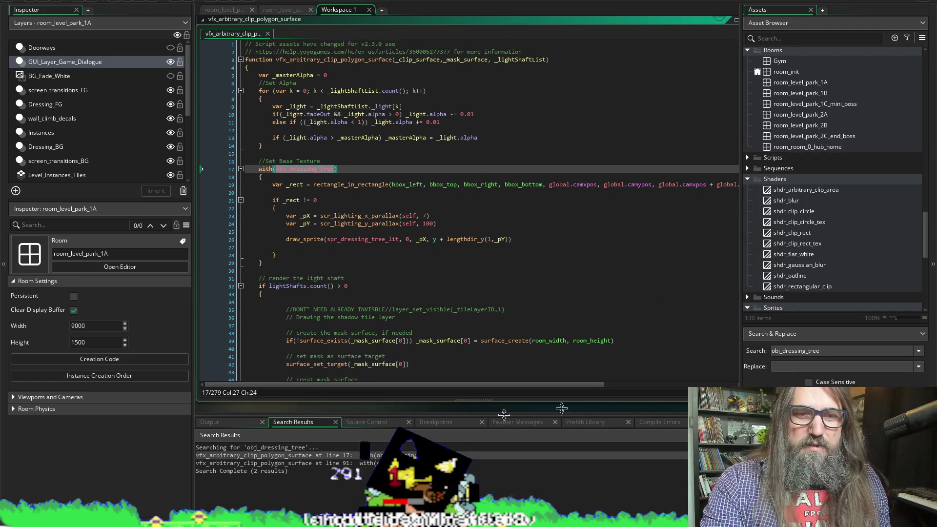
mouse_move(741, 208)
mouse_down()
mouse_move(841, 214)
mouse_move(812, 221)
mouse_up()
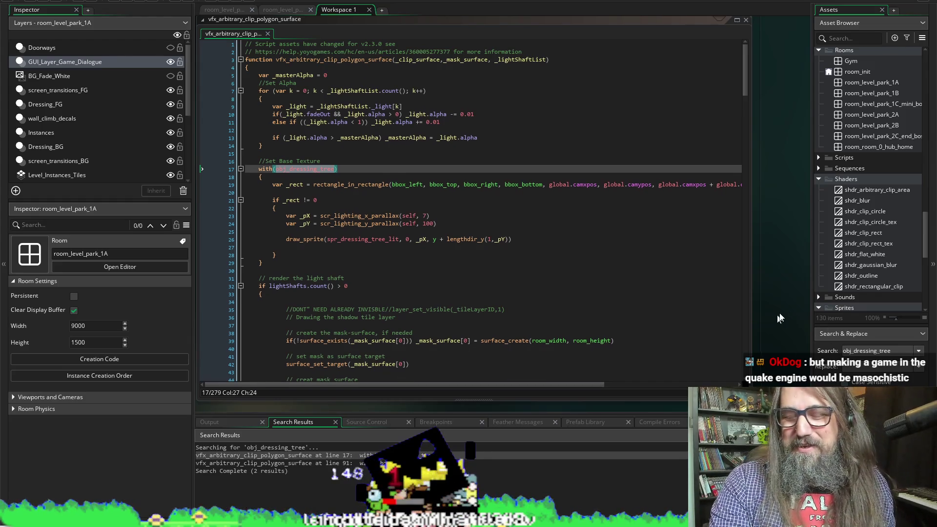
scroll(780, 328, down, 1)
scroll(426, 391, left, 1)
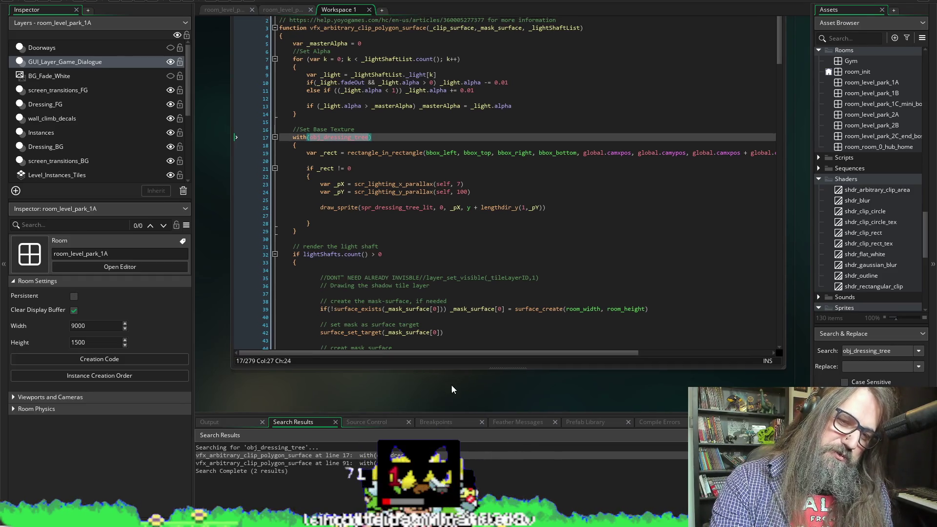
scroll(451, 384, up, 1)
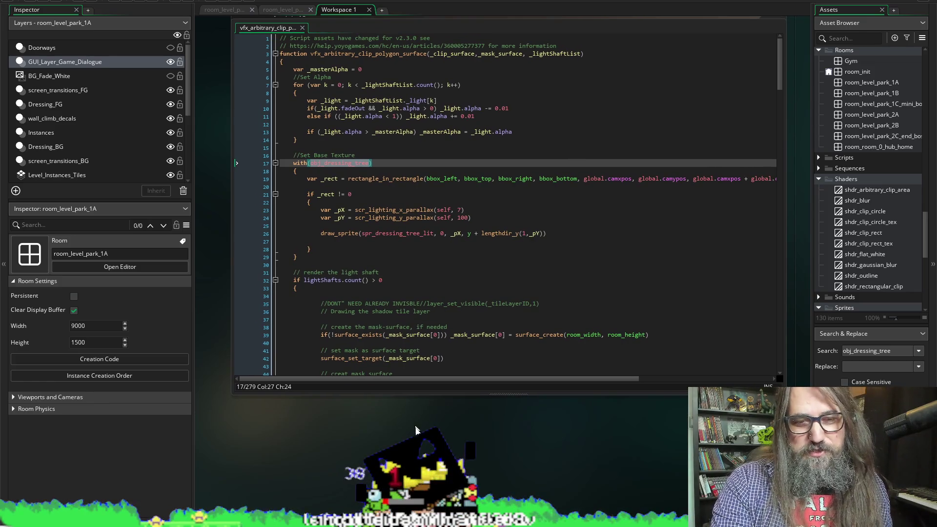
scroll(358, 202, up, 1)
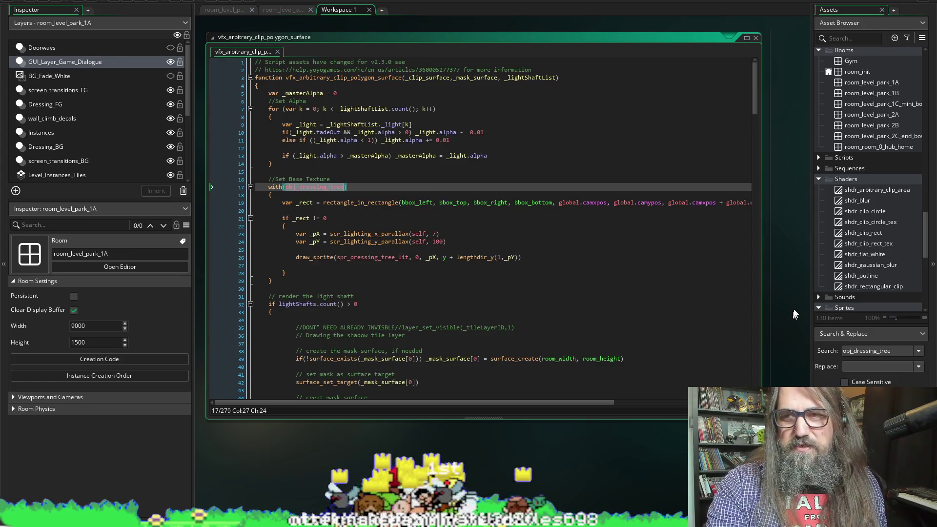
drag(811, 161, 786, 161)
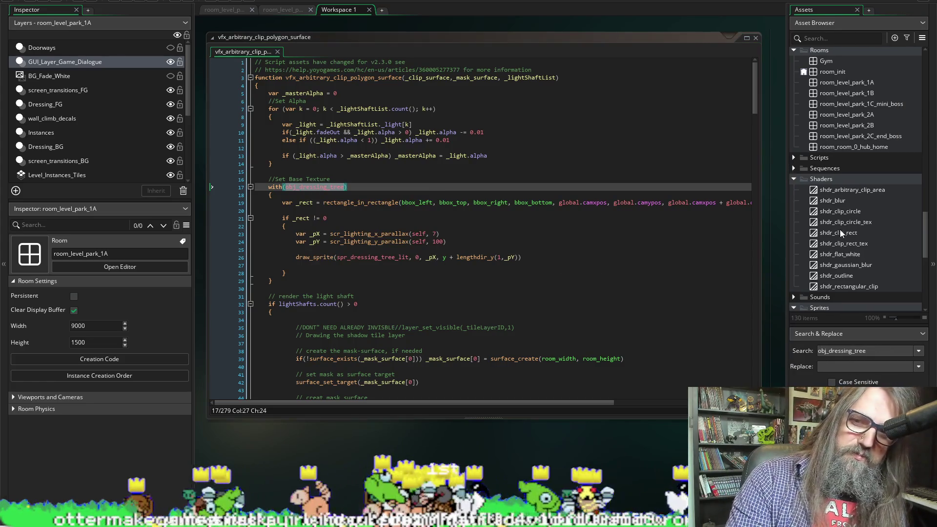
scroll(824, 130, down, 7)
scroll(825, 195, up, 7)
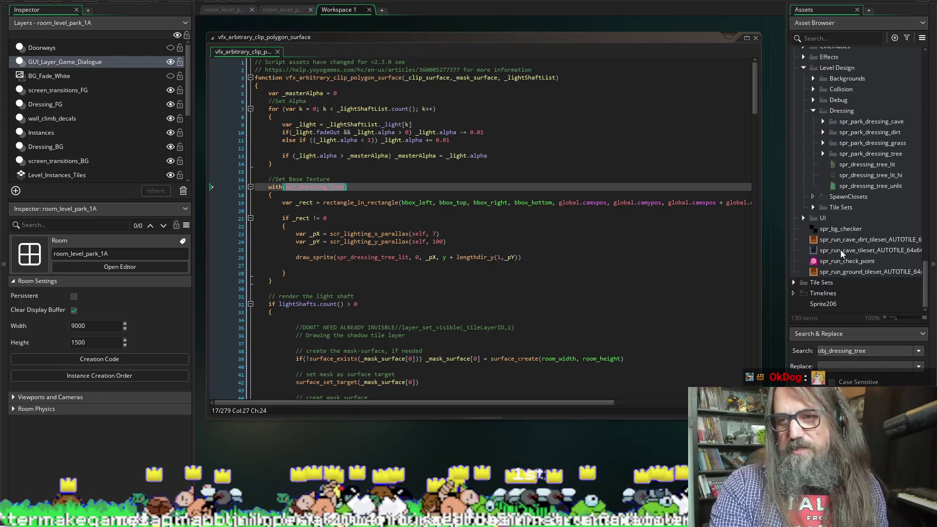
scroll(825, 248, up, 8)
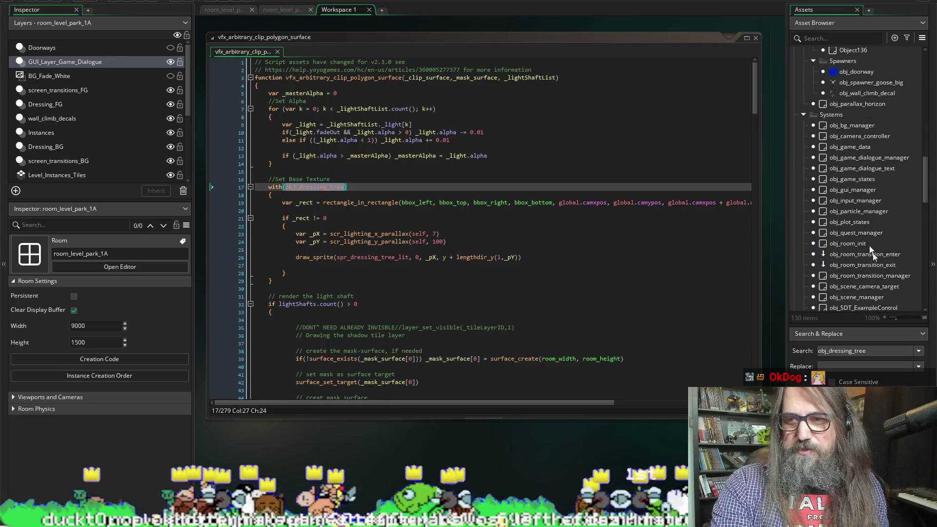
Open obj_game_states' Create event, browse its objectDepths table, and widen the Assets dock
double_click(851, 179)
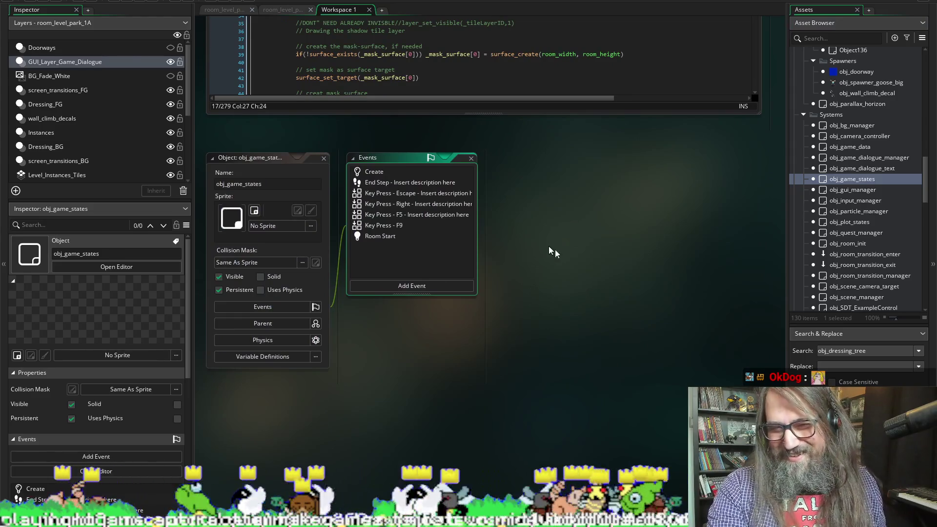
double_click(373, 172)
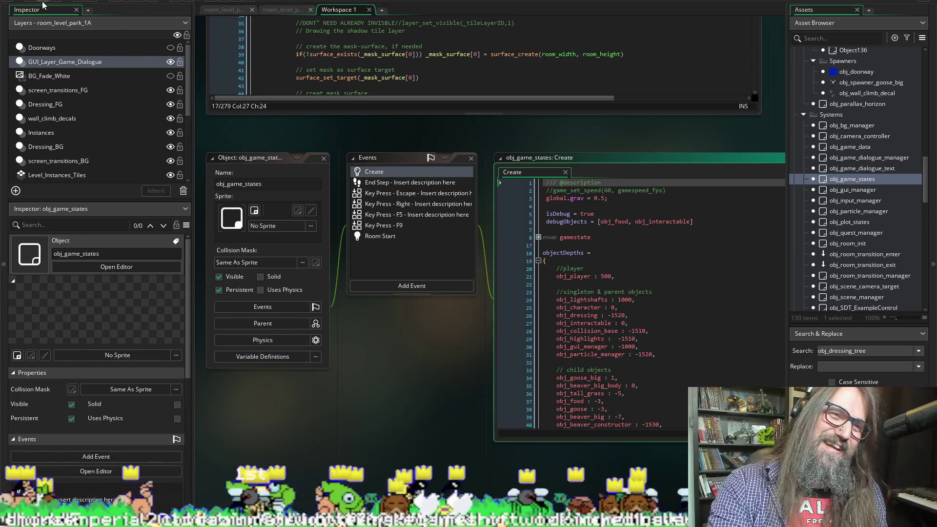
scroll(395, 464, right, 3)
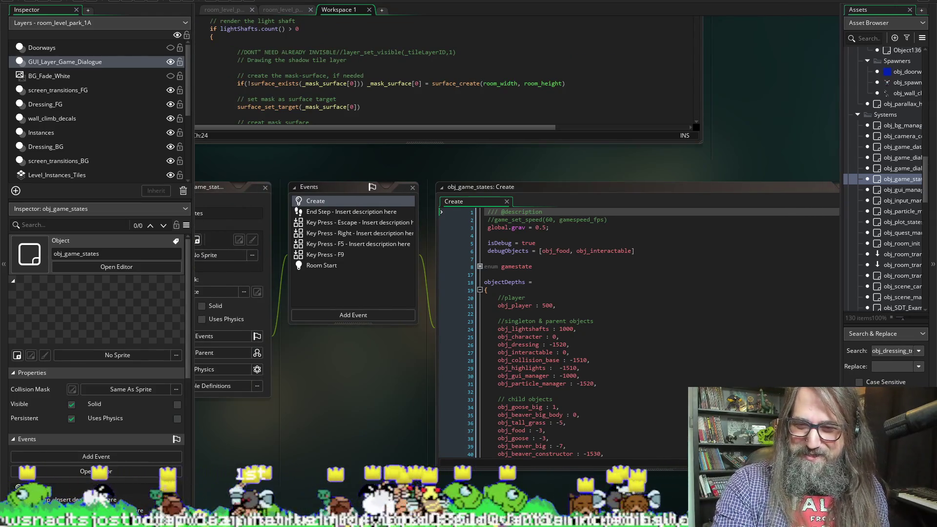
scroll(517, 244, down, 2)
scroll(590, 416, right, 3)
scroll(590, 416, down, 1)
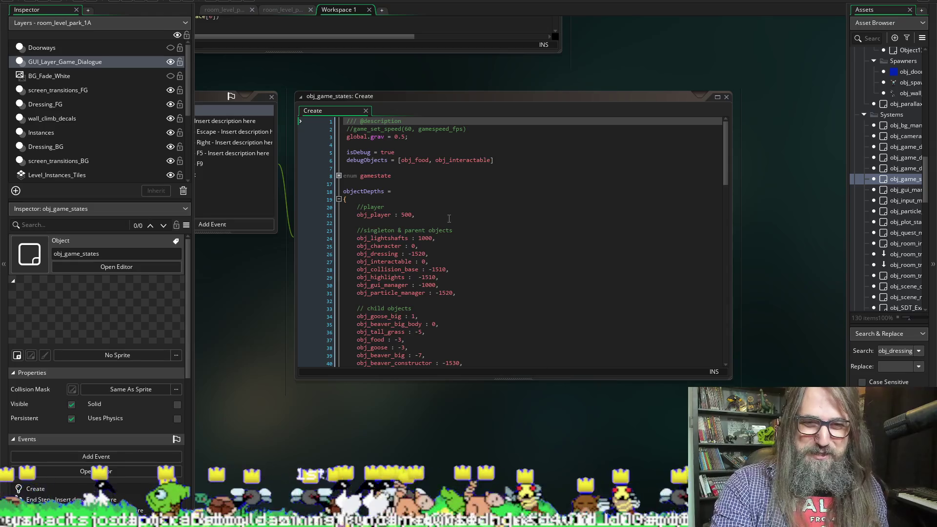
scroll(449, 218, down, 2)
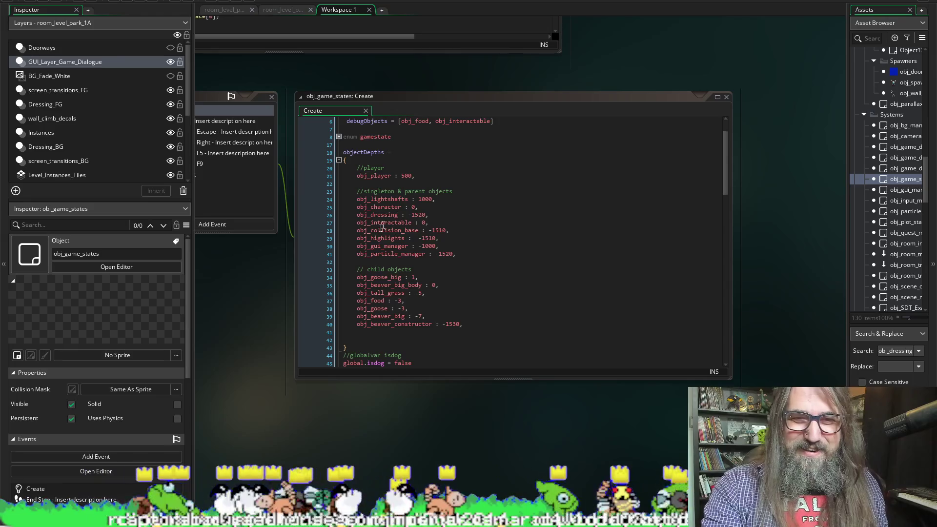
scroll(373, 308, down, 1)
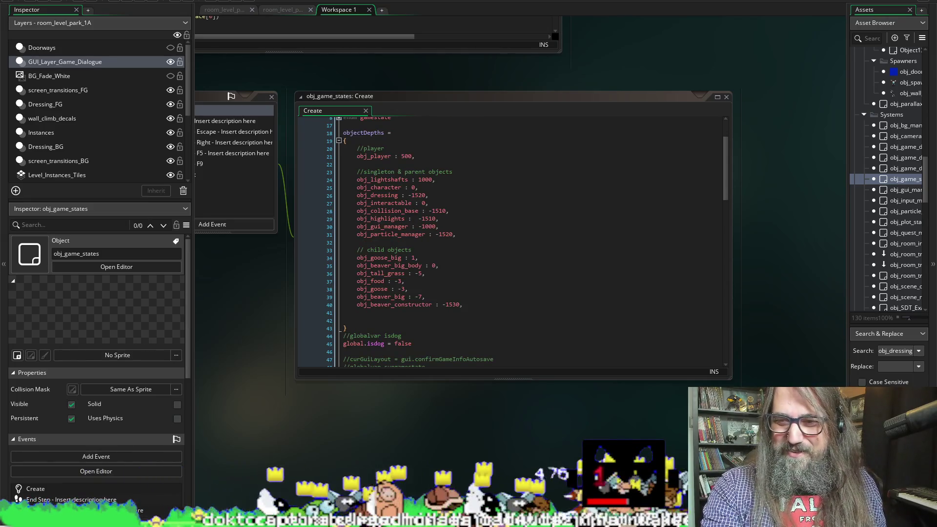
drag(848, 195, 725, 195)
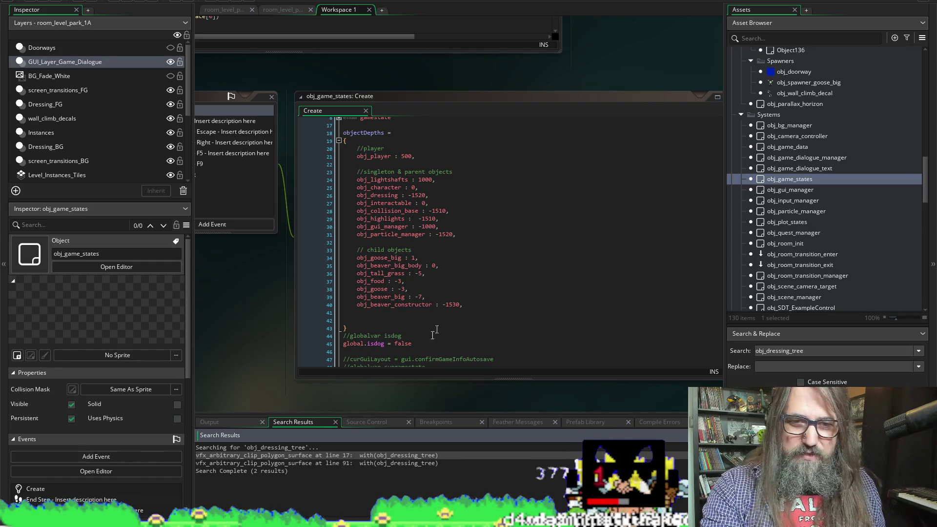
click(814, 355)
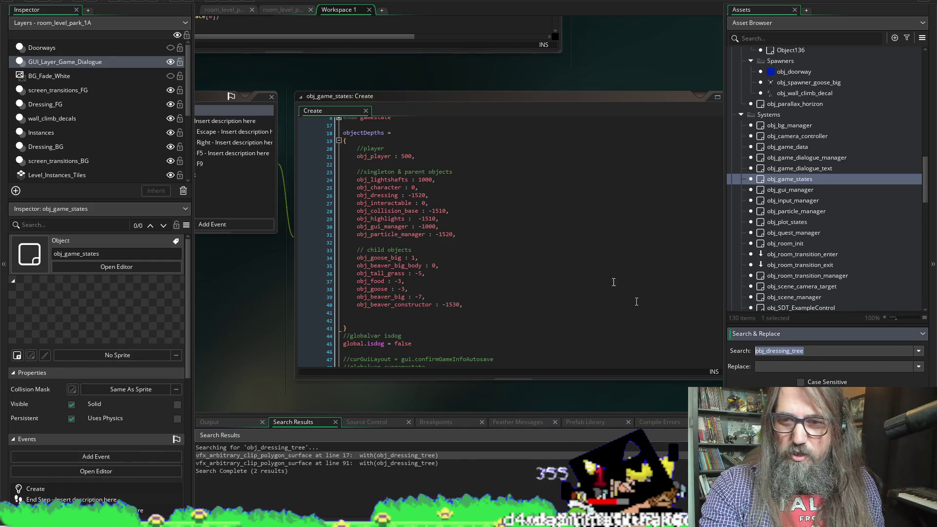
Insert an empty line after obj_particle_manager in objectDepths, then switch to the YouTube browser
click(443, 166)
key(ctrl+f)
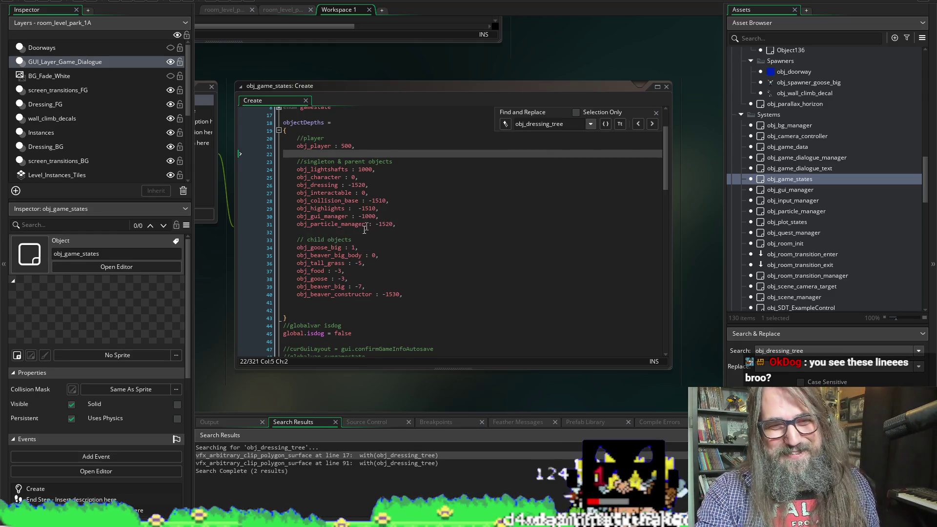
click(396, 239)
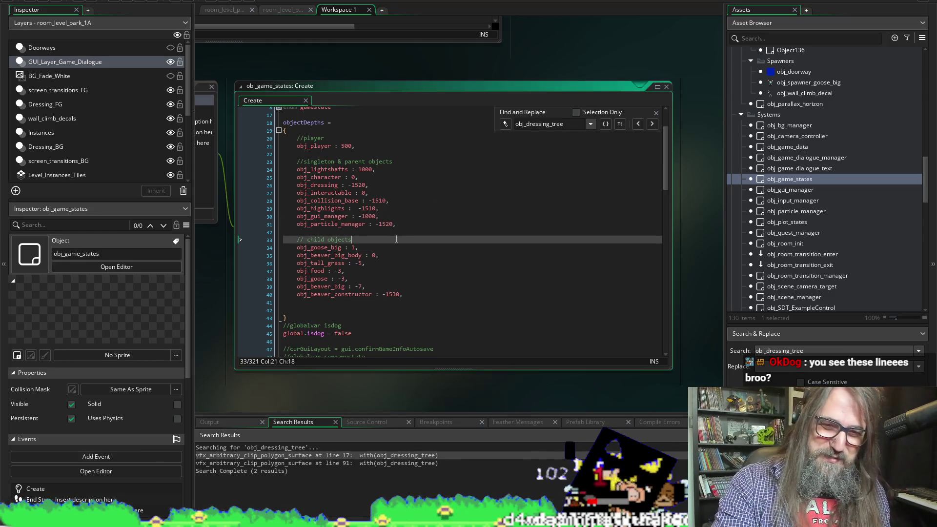
click(398, 231)
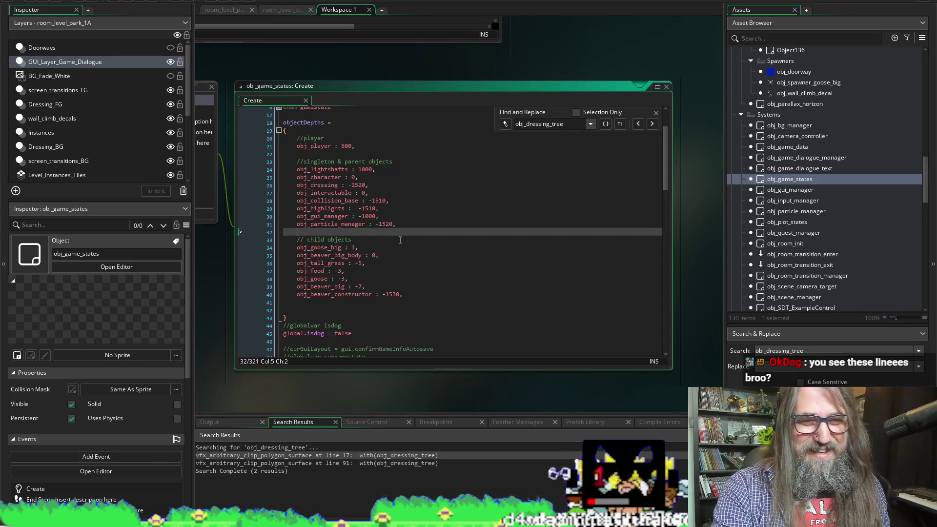
key(Return)
key(Up)
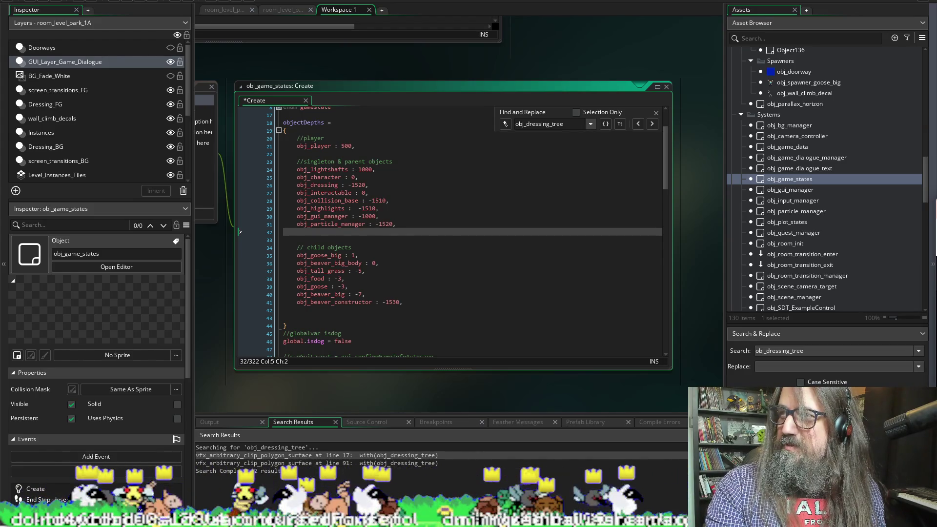
key(alt+Tab)
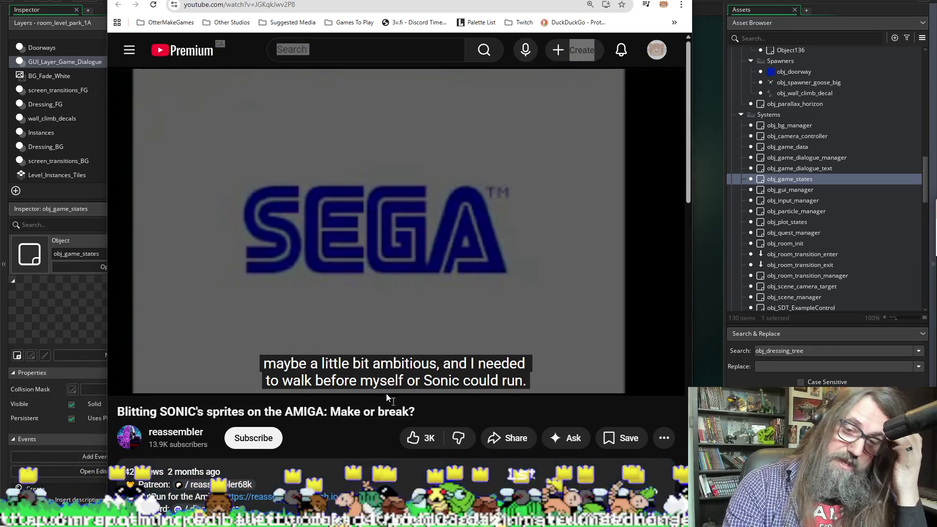
Skip the Amiga blitting video past its intro and copy its web address
drag(141, 338, 146, 317)
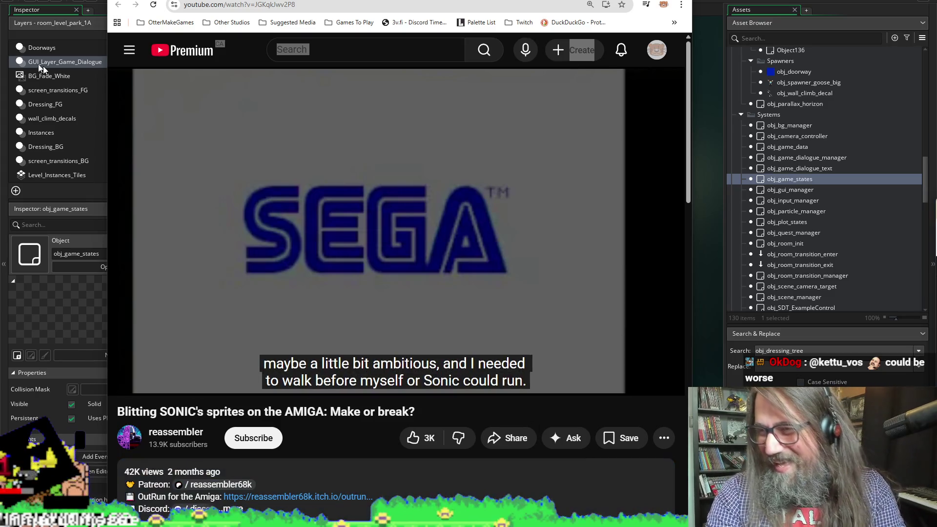
mouse_move(126, 338)
mouse_down()
mouse_move(121, 316)
mouse_move(164, 344)
mouse_move(186, 346)
mouse_up()
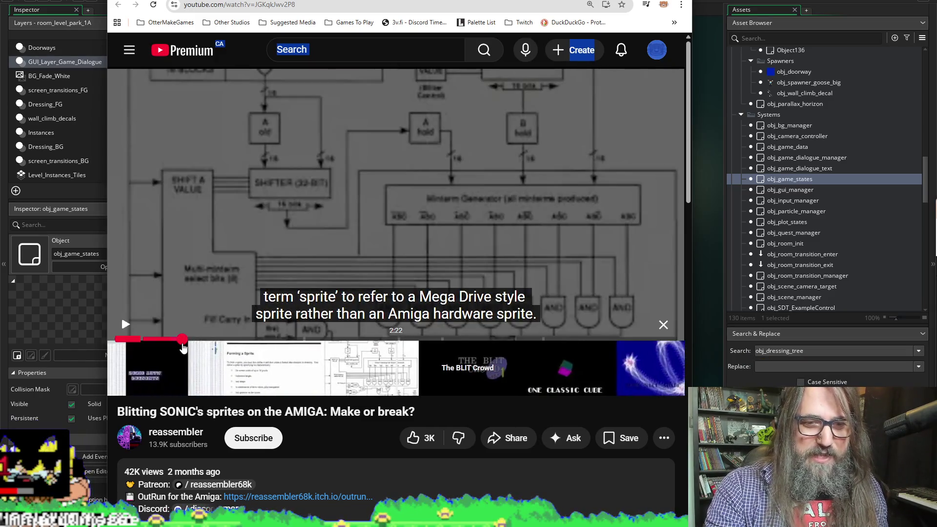
drag(218, 411, 281, 411)
click(316, 5)
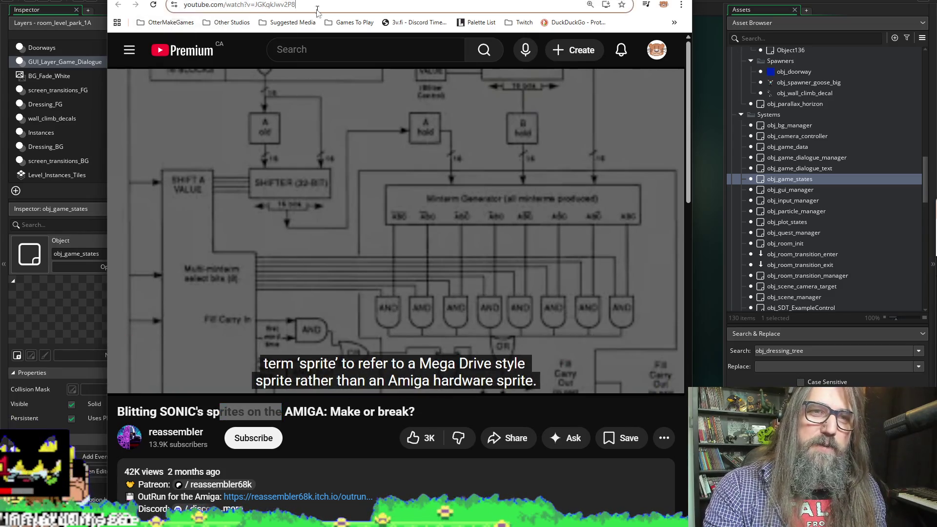
key(alt+Tab)
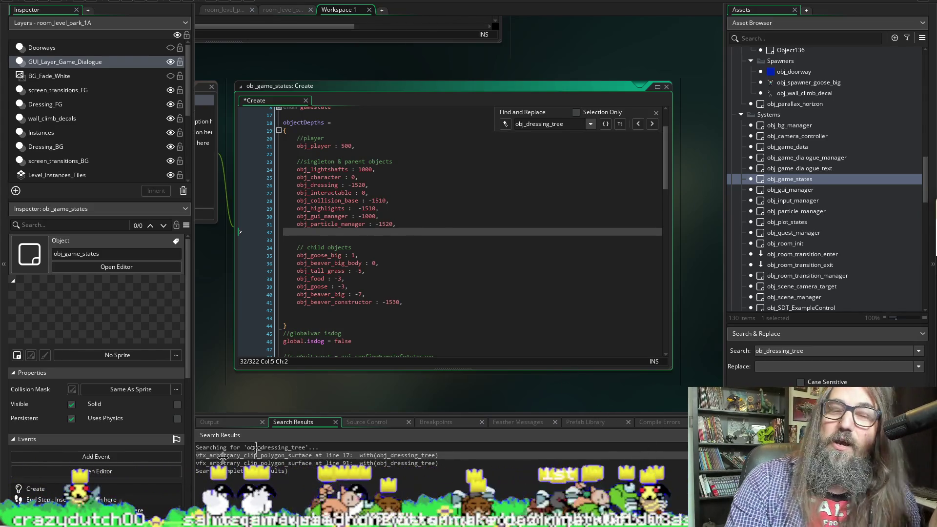
Save the Create event and undo an accidental paste of the video URL on line 32
key(ctrl+s)
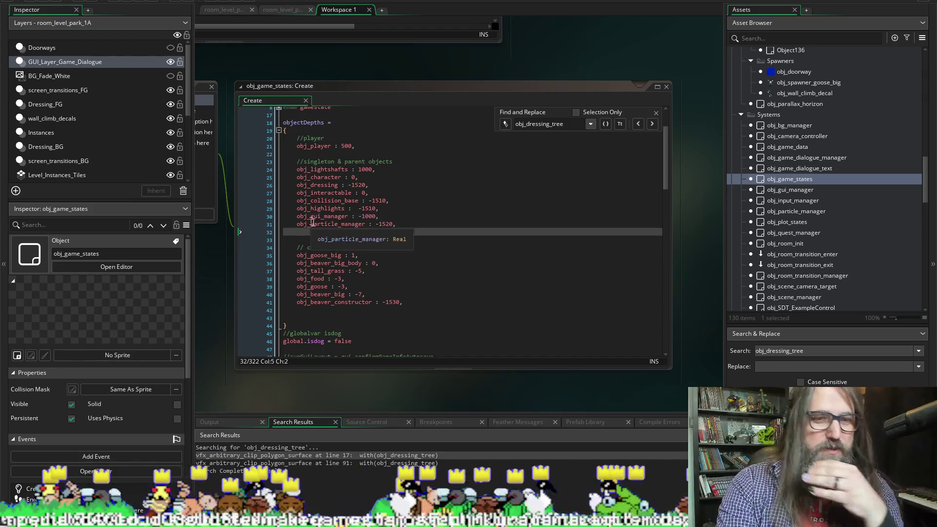
click(358, 230)
text(https://www.youtube.com/watch?v=JGKqkJwv2P8)
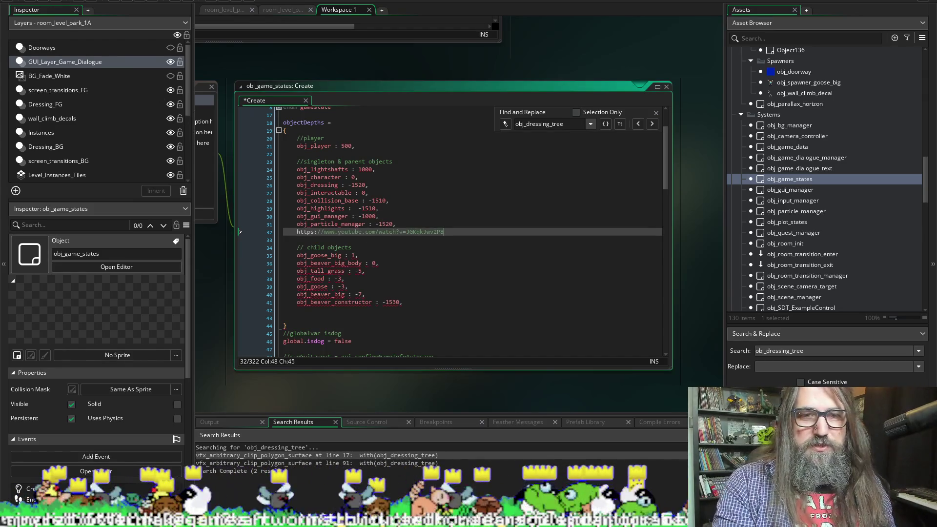
key(ctrl+z)
key(ctrl+f)
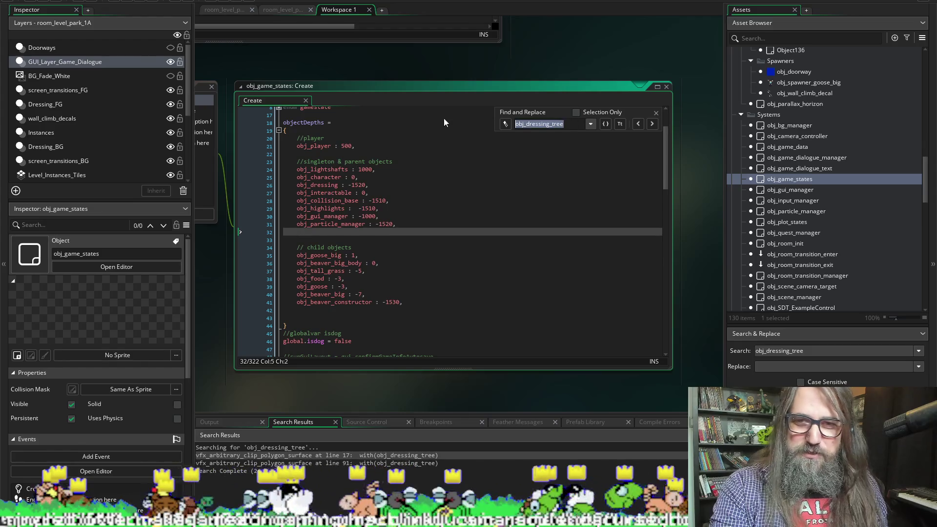
Type 'obj_dressing_tree :' on line 32, starting its value with '-'
click(346, 232)
text(obj_dressing_tree )
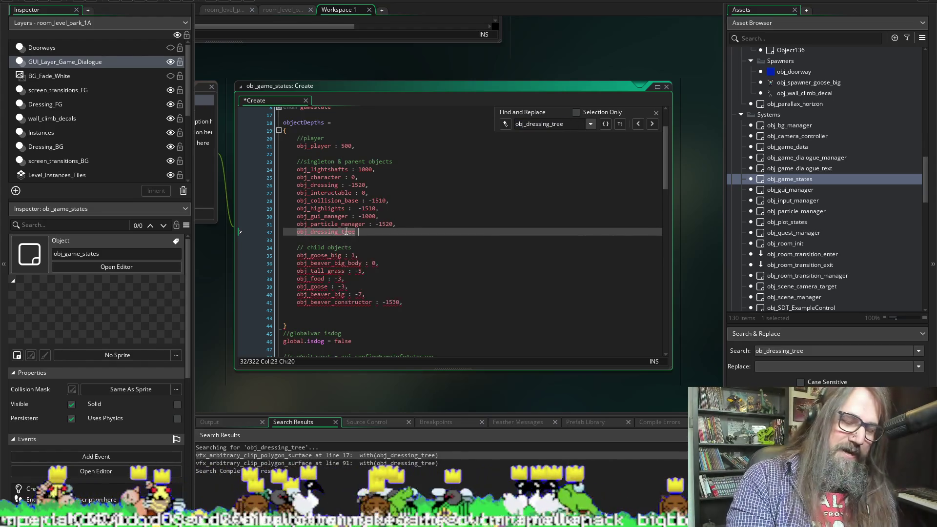
text(: -)
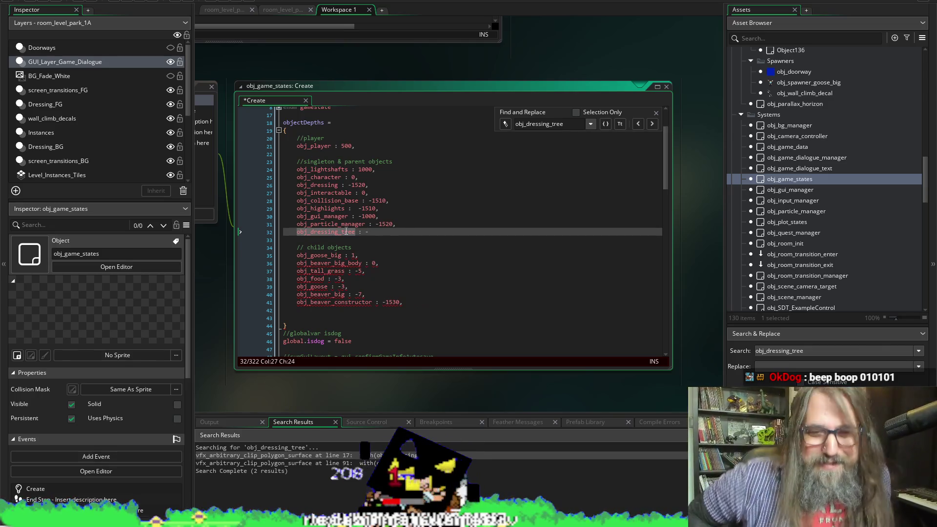
key(BackSpace)
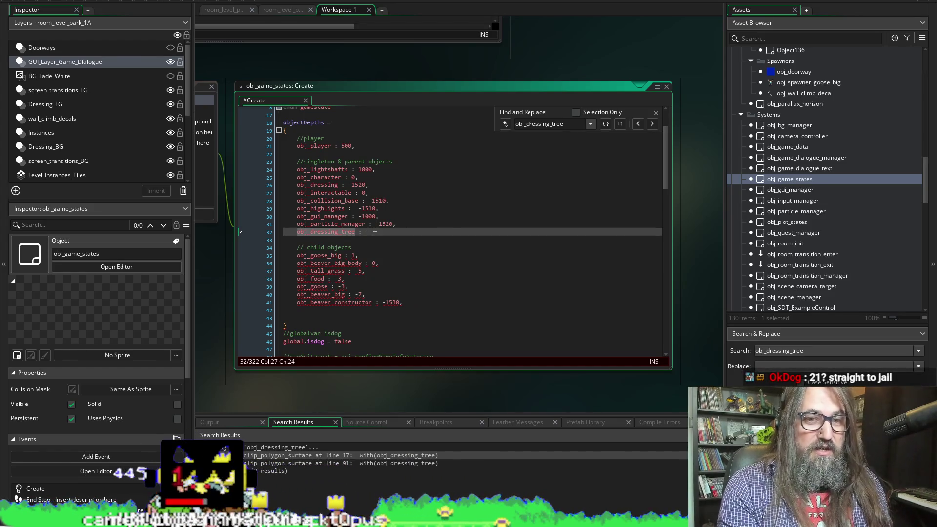
Delete the unfinished obj_dressing_tree line and browse the objectDepths child-object entries
key(Home)
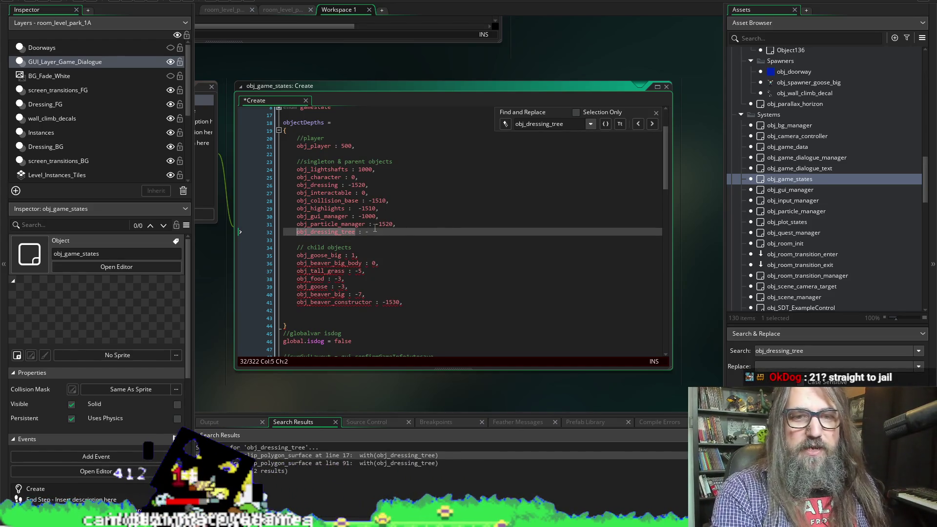
click(375, 230)
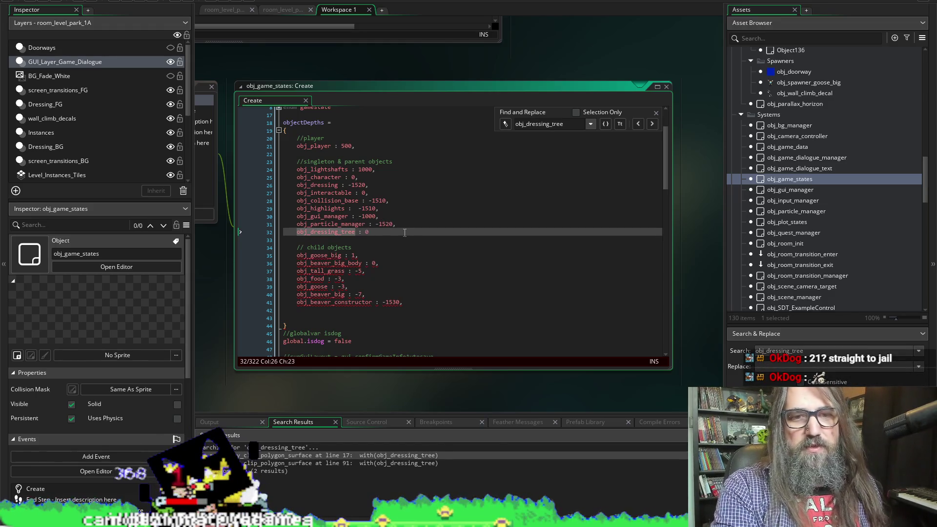
key(shift+Home)
key(ctrl+c)
key(BackSpace)
key(Up)
key(Up)
key(Down)
key(Down)
key(Up)
key(Up)
key(Up)
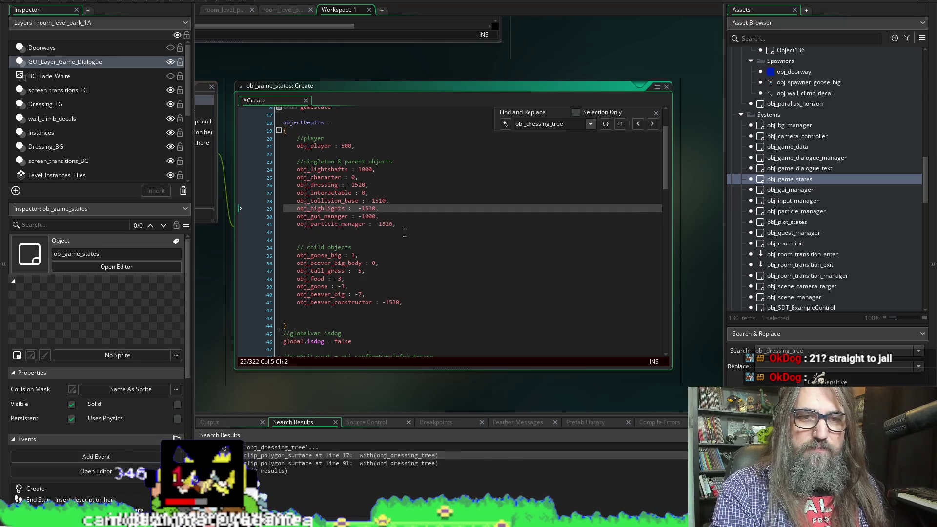
key(Down)
key(Down)
key(Down)
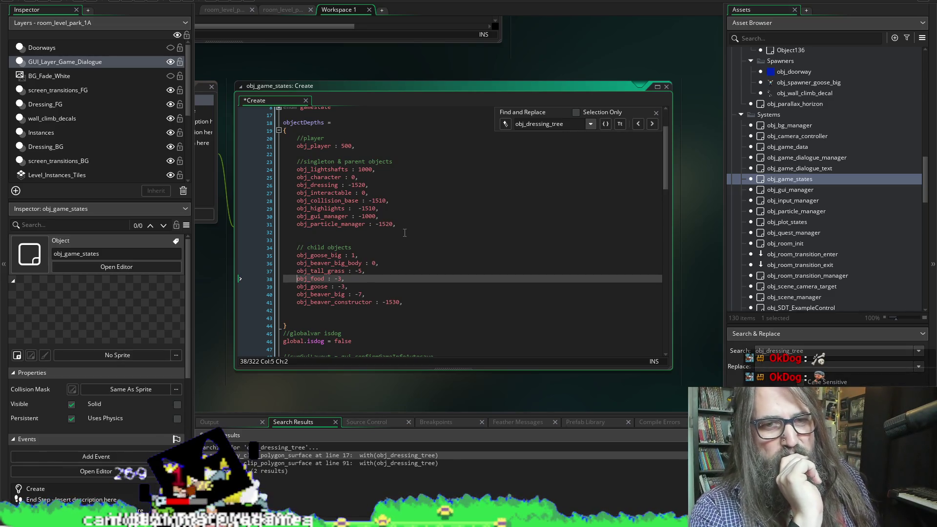
key(Up)
key(Up)
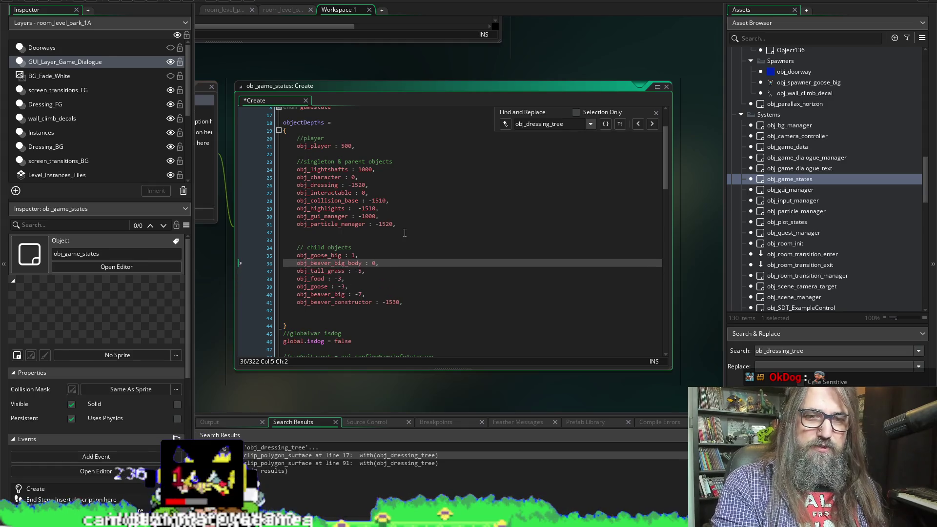
key(Down)
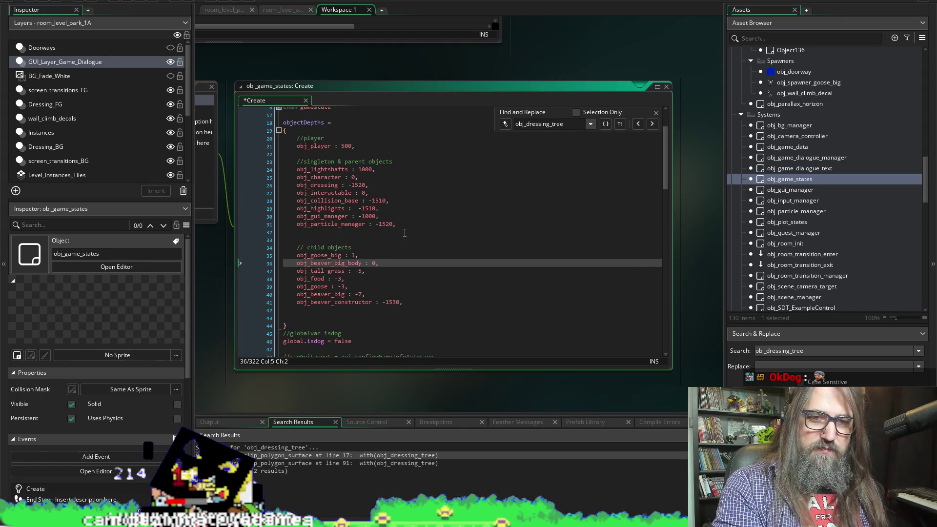
key(ctrl+Home)
scroll(404, 233, down, 3)
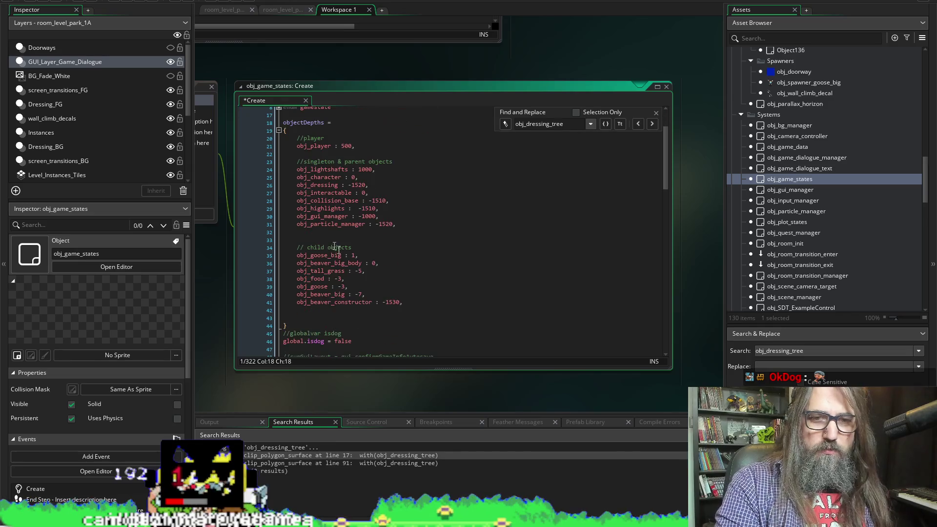
Add 'obj_dressing_tree : 0,' after obj_beaver_big_body, save, and run the game
click(391, 263)
key(Return)
key(ctrl+v)
text(: 0)
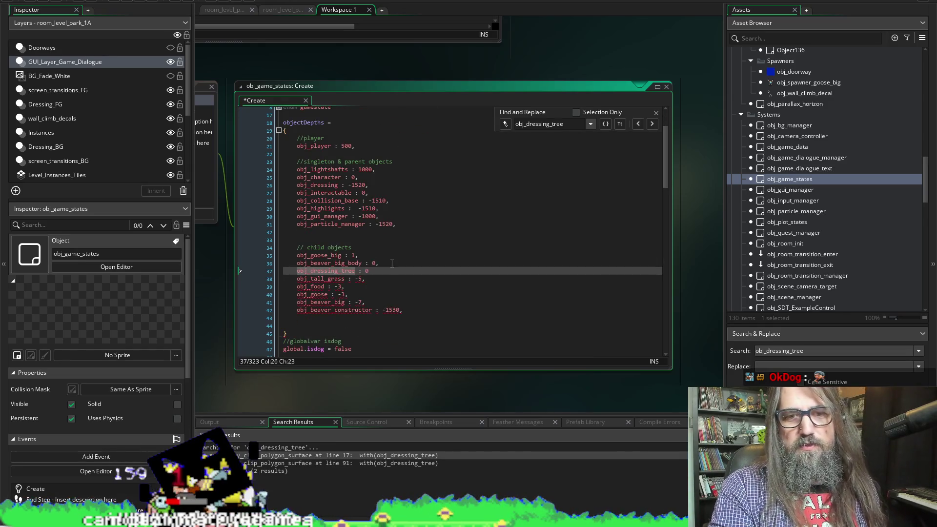
text(,)
key(ctrl+s)
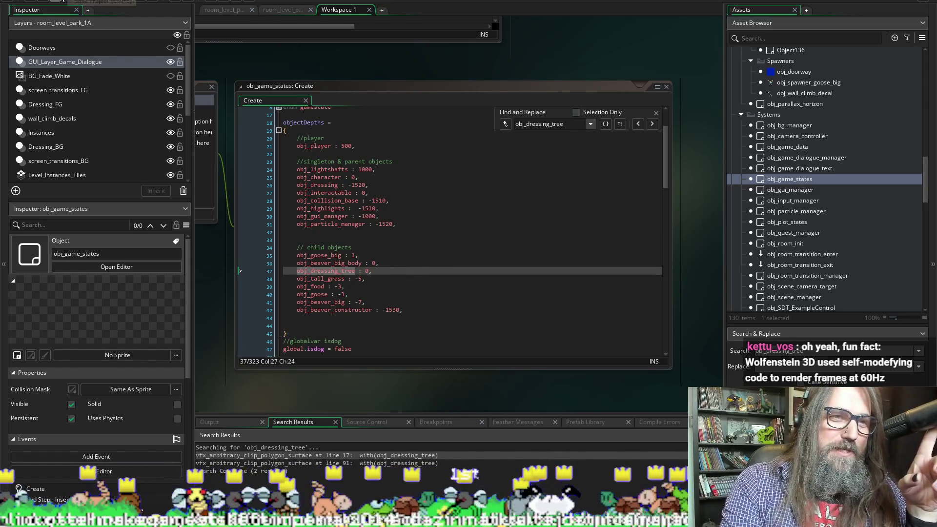
click(62, 1)
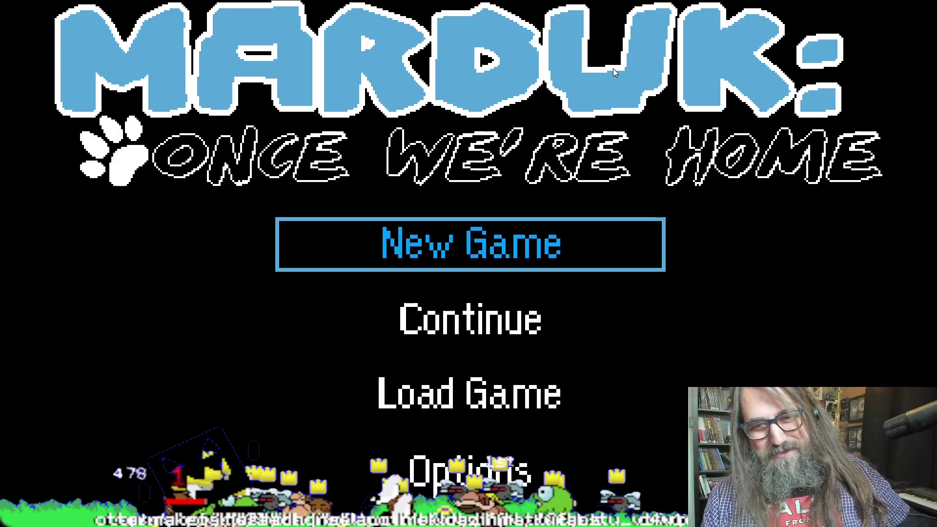
Pick Continue on Marduk's title menu to load the save into the forest level
key(Down)
key(Down)
key(Up)
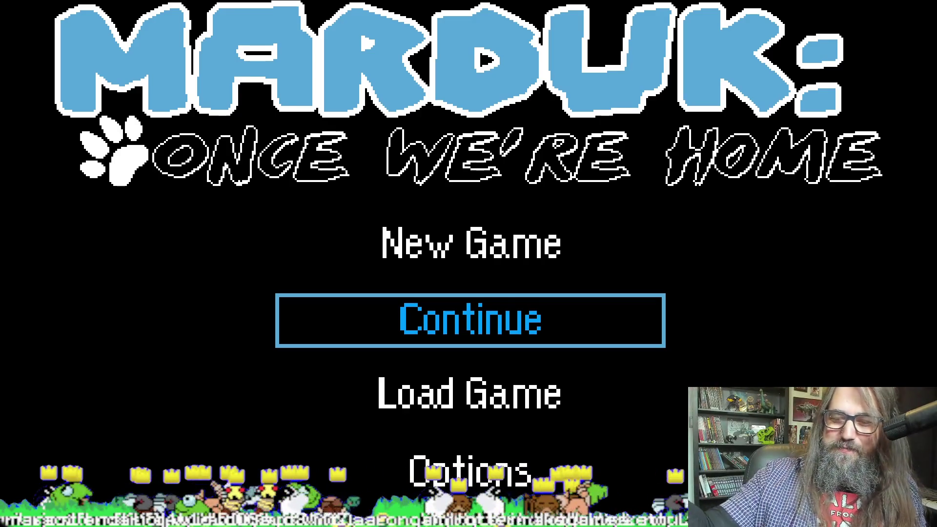
key(Down)
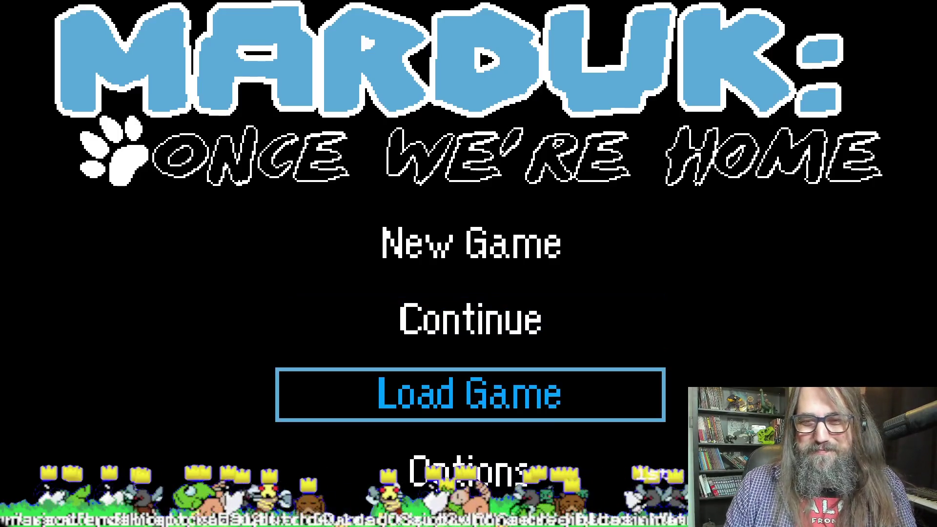
key(Up)
key(Return)
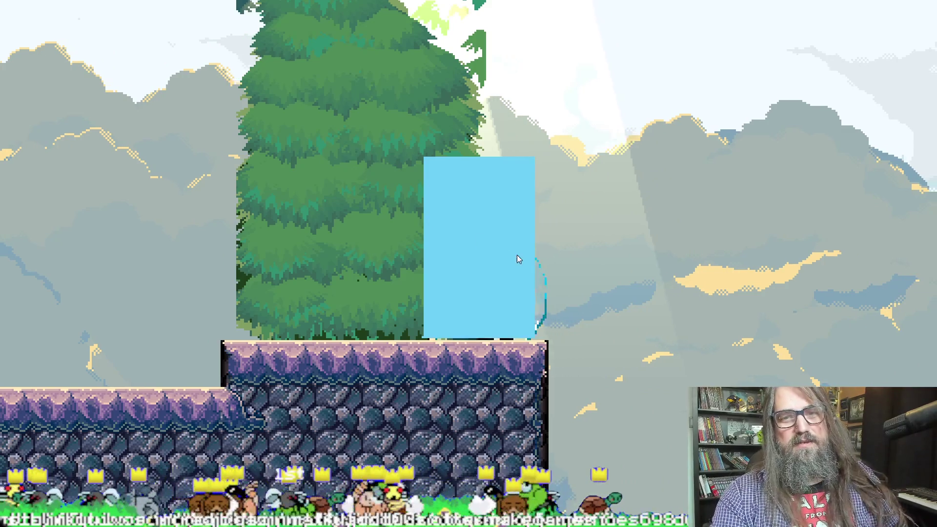
Quit the running Marduk game with Escape to get back to the IDE
key(Escape)
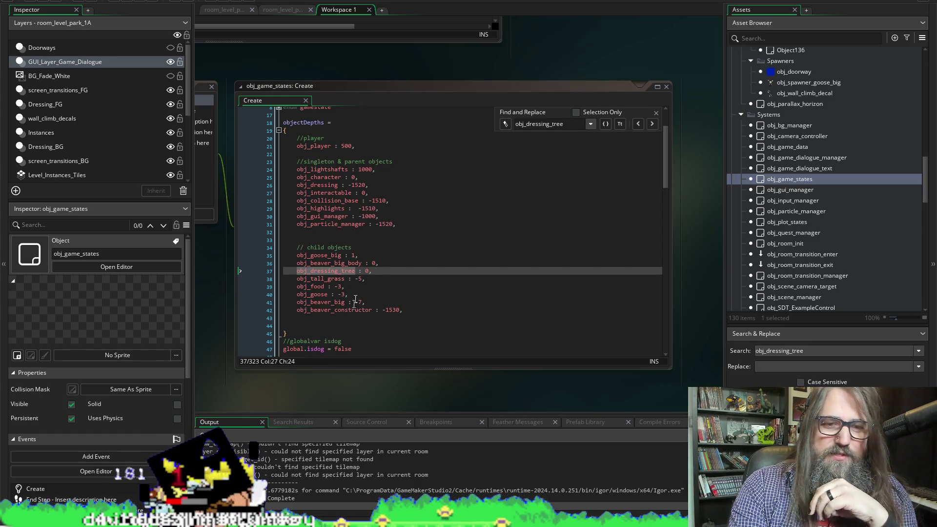
Make line 37 read 'obj_dressing_tree : -9000,' and run the game with F5
click(376, 271)
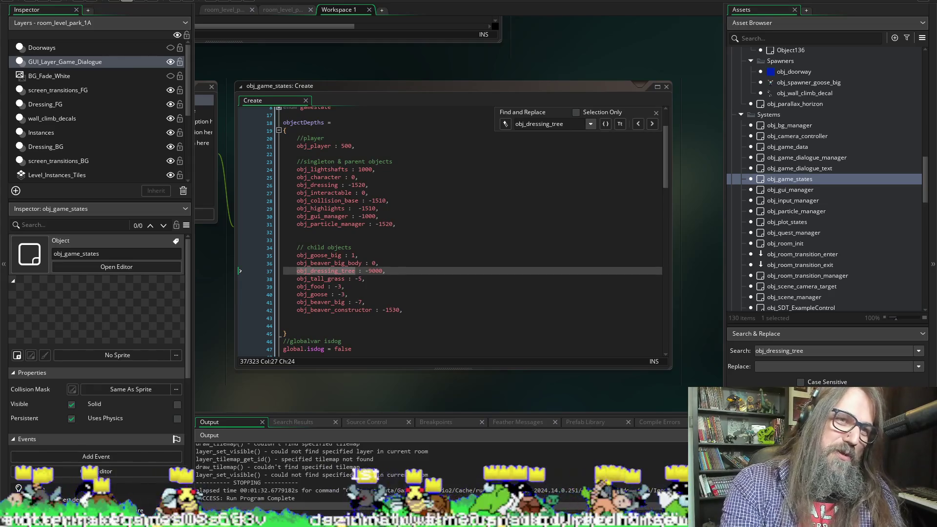
key(F5)
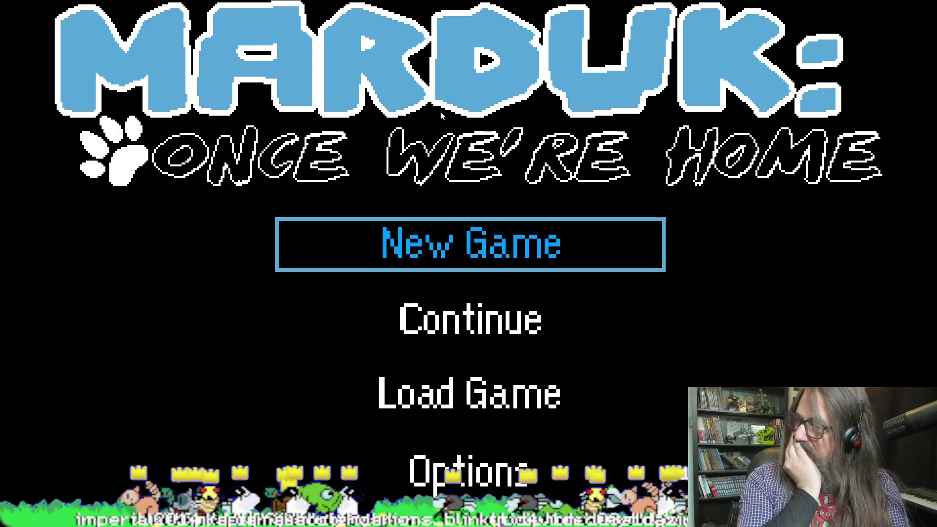
Browse the title menu and save file screen, then back out to the title menu
key(Down)
key(Up)
key(Down)
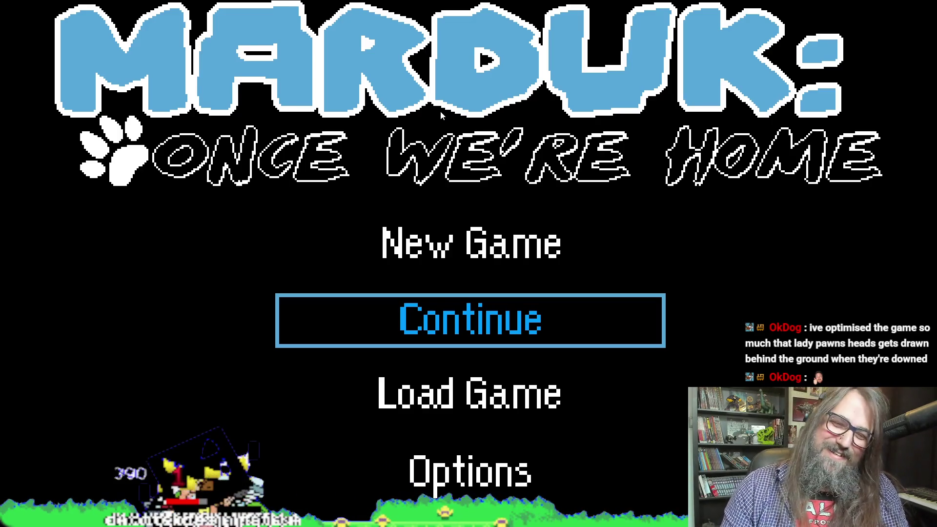
key(Up)
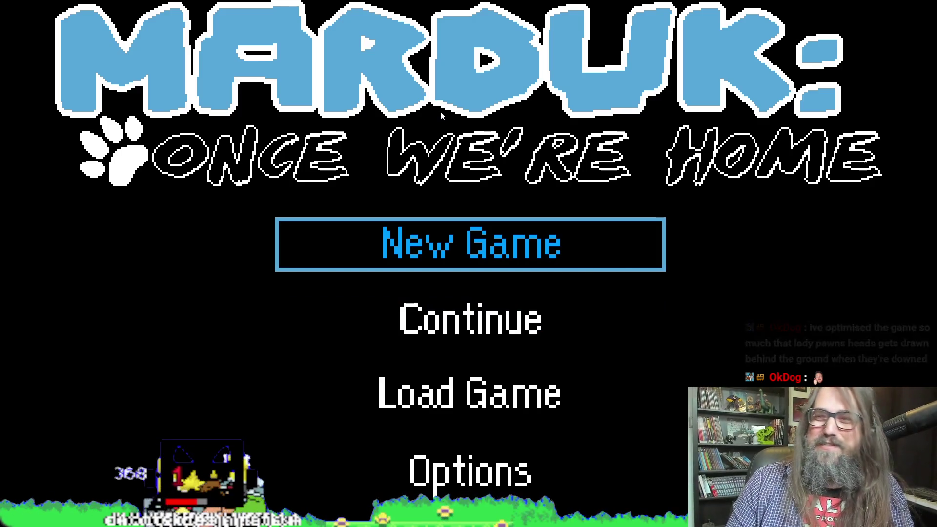
key(Return)
key(Down)
key(Right)
key(Escape)
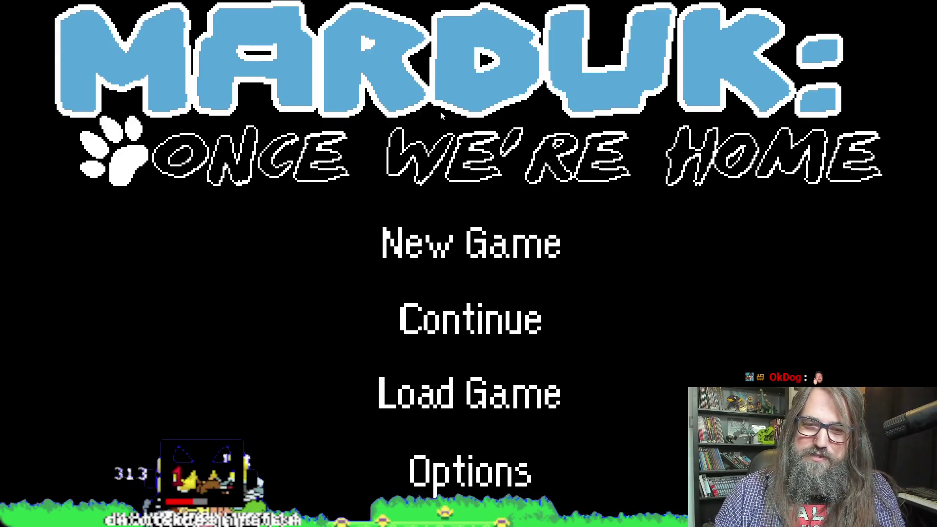
Continue the saved game to view the tree at depth -9000, then leave fullscreen
key(Down)
key(Up)
key(Down)
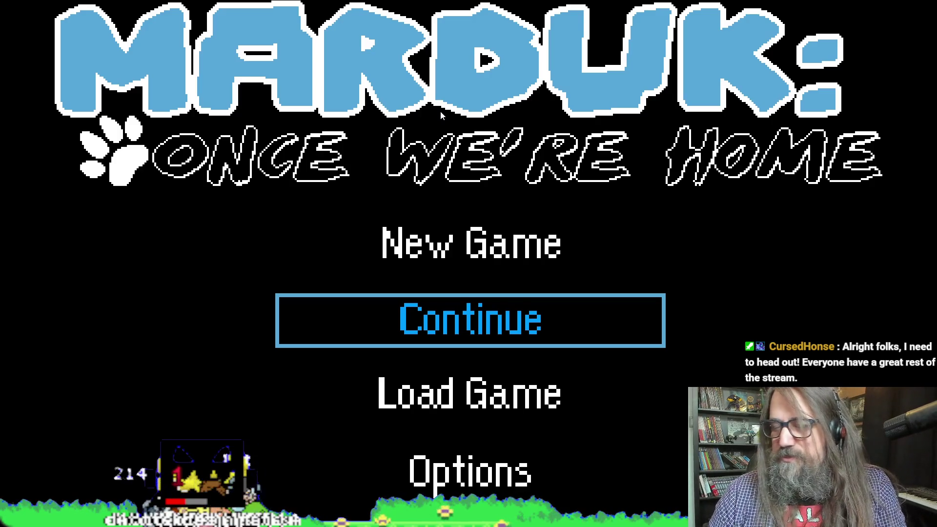
key(Return)
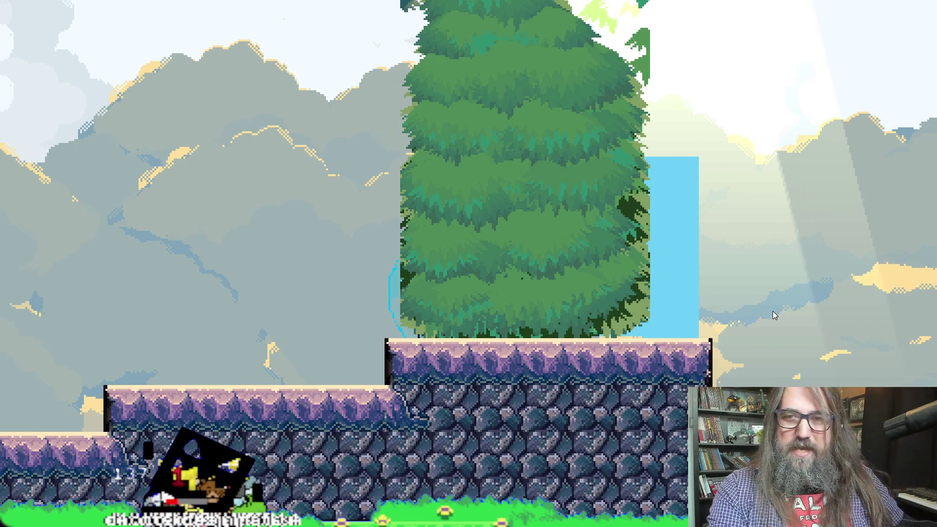
key(alt+Return)
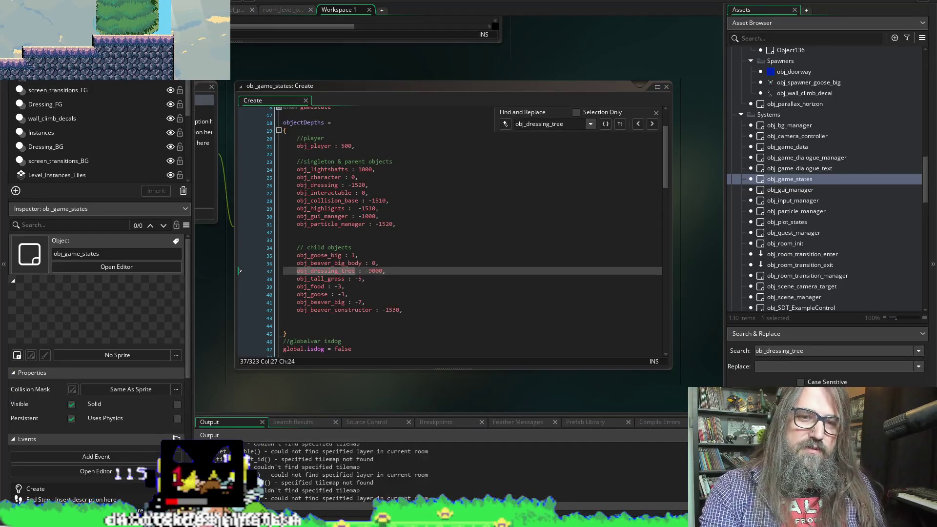
Close the game, drop the minus sign so the tree's depth is 9000, and run again
key(Escape)
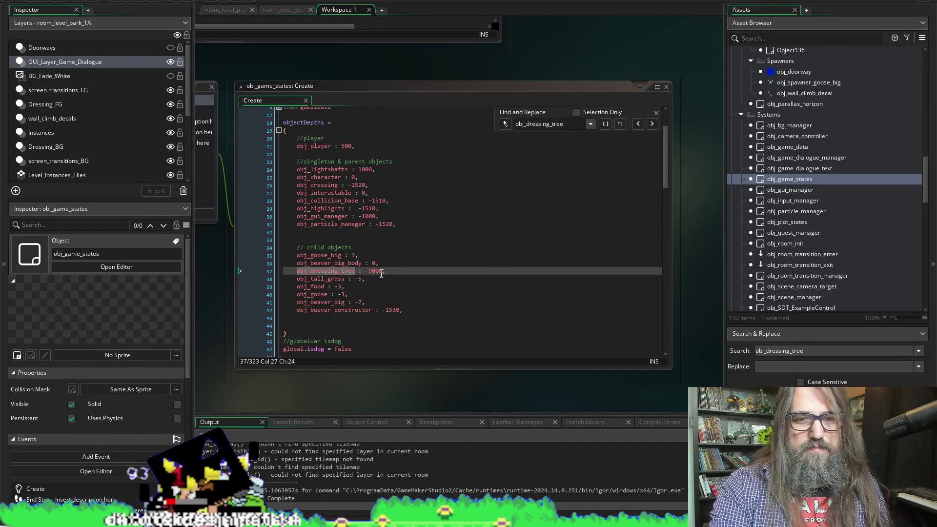
click(382, 271)
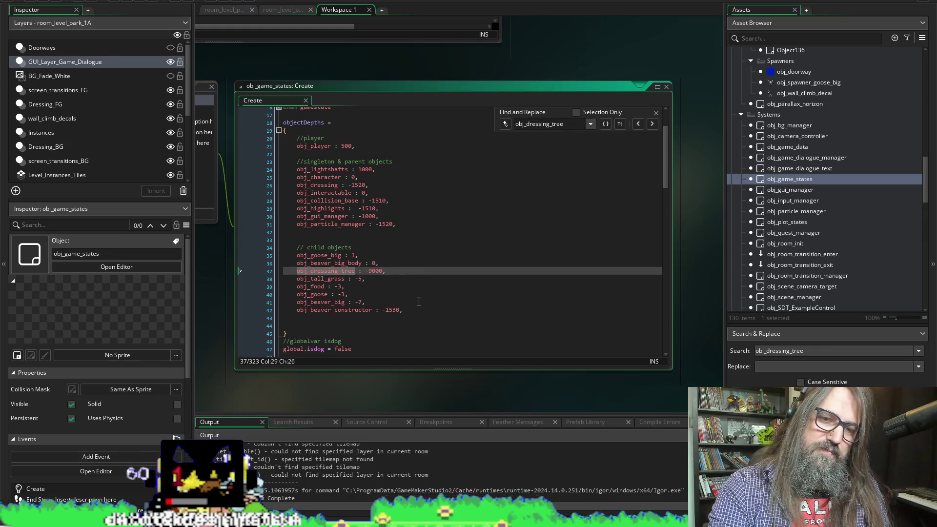
key(Left)
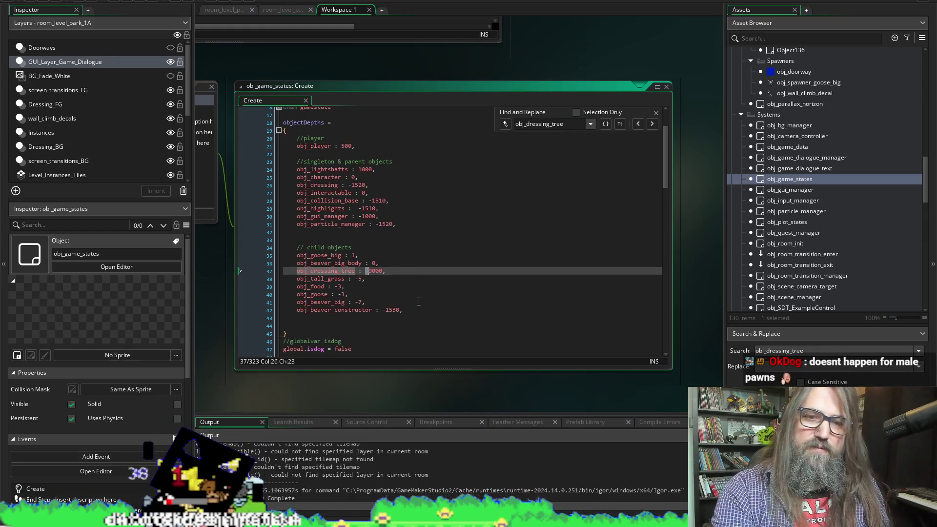
click(108, 3)
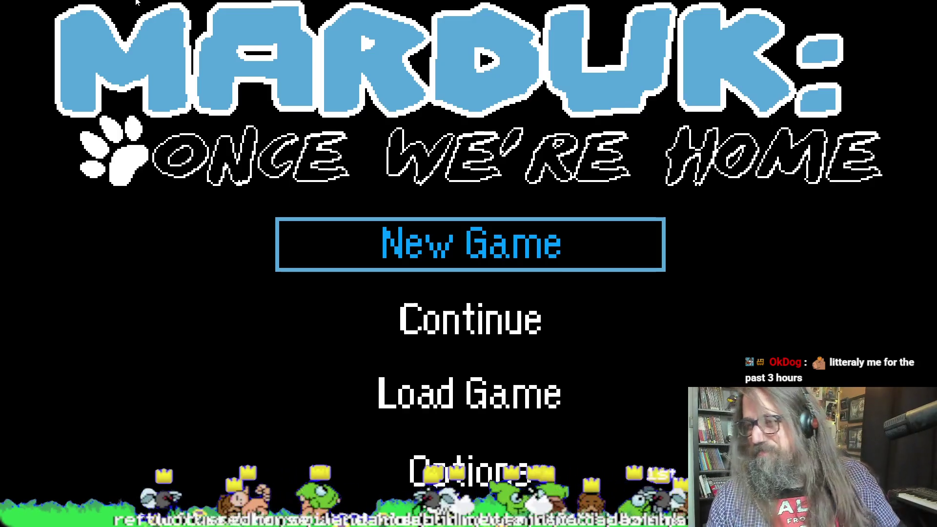
Continue into the forest level to see the tree behind the blue block, then leave fullscreen
key(Down)
key(Up)
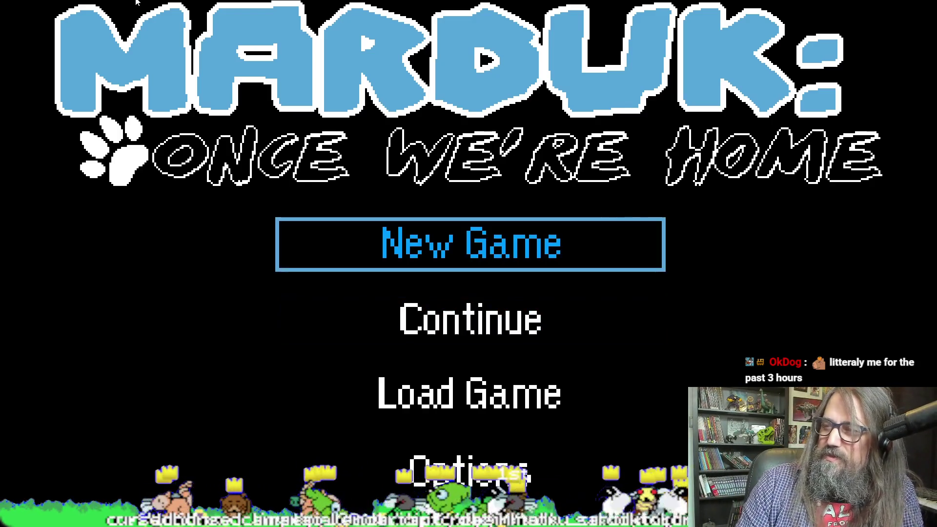
key(Down)
key(Down)
key(Up)
key(Down)
key(Up)
key(Return)
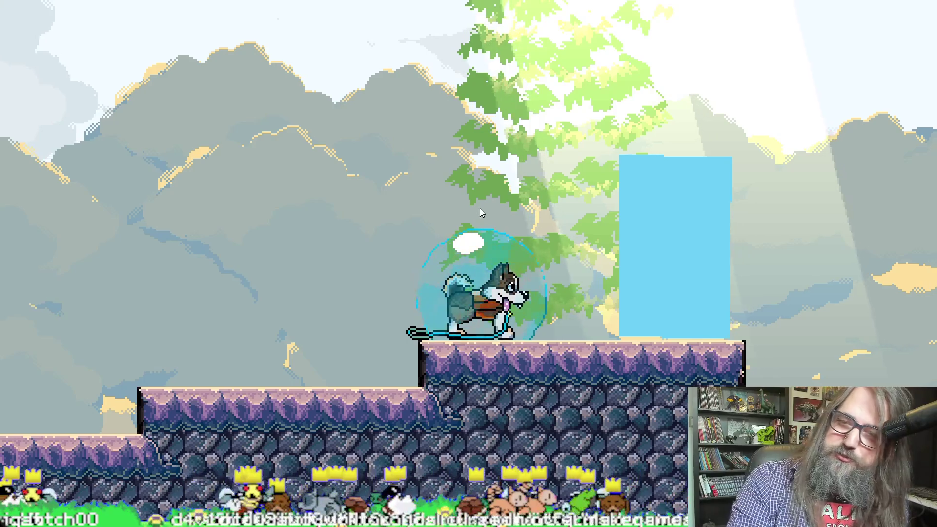
key(alt+Return)
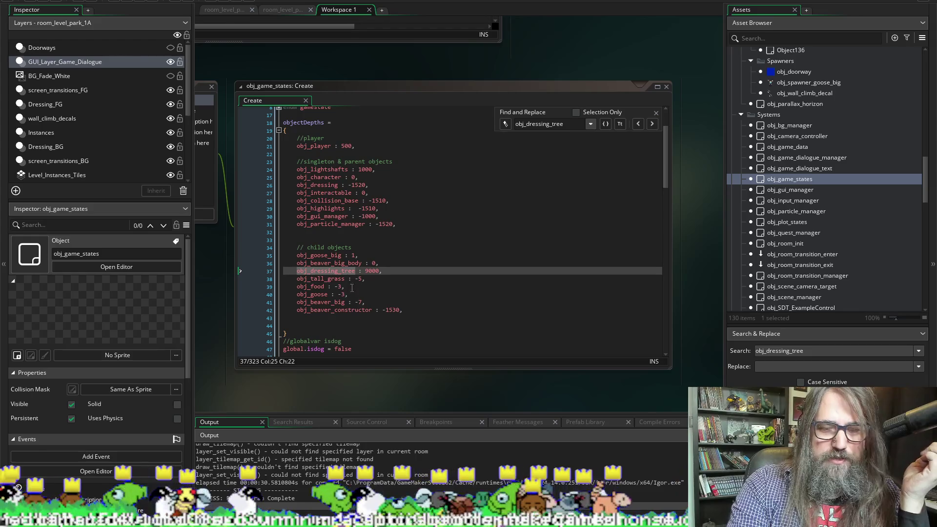
Replace obj_dressing_tree's depth 9000 with 100, save the Create code, and run the game
double_click(371, 271)
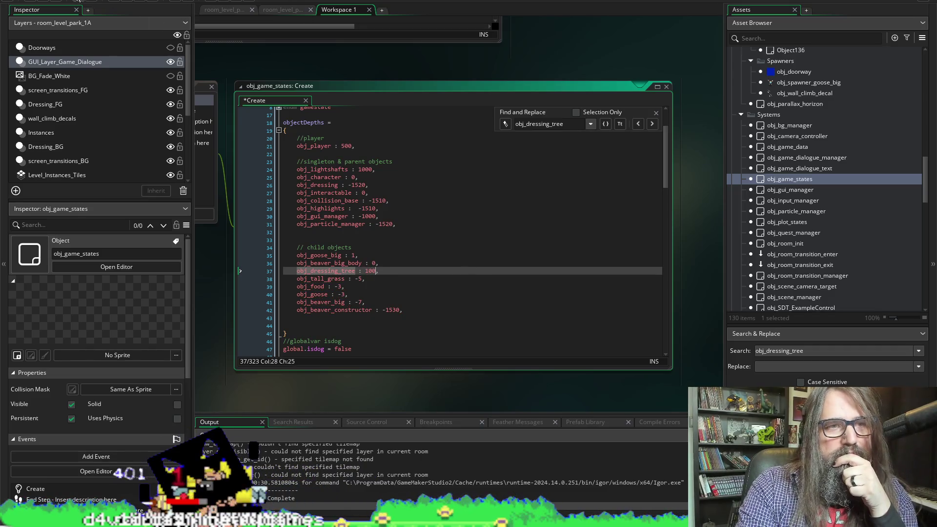
key(ctrl+s)
click(125, 2)
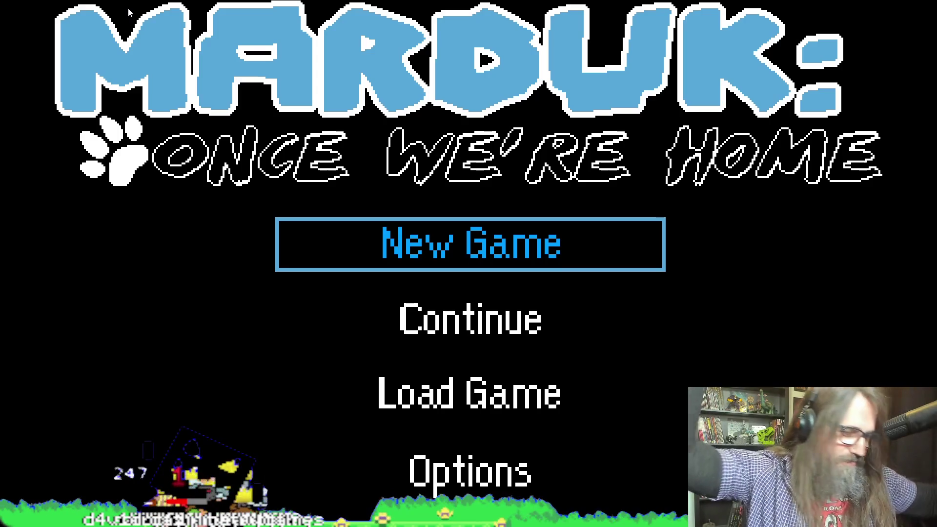
Check the tree at depth 100 in the forest level, rerun, then return to the code
key(Down)
key(Return)
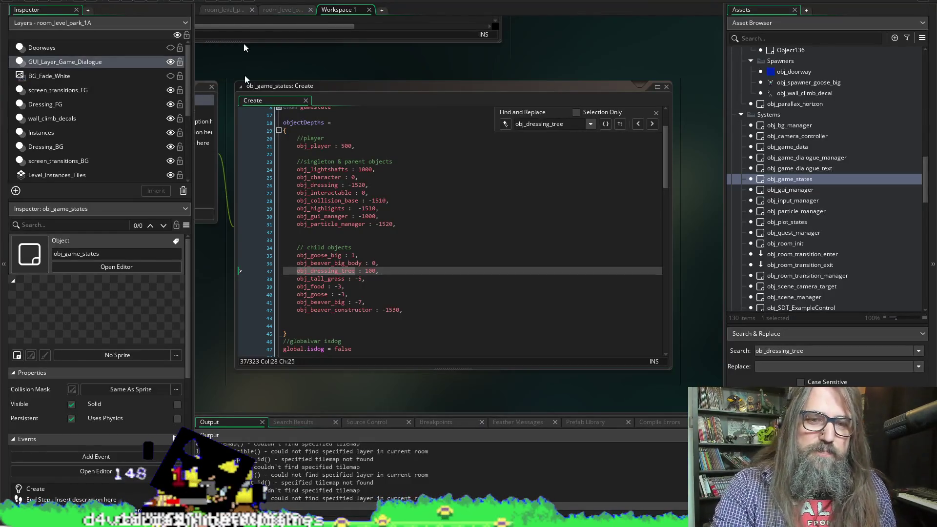
click(368, 270)
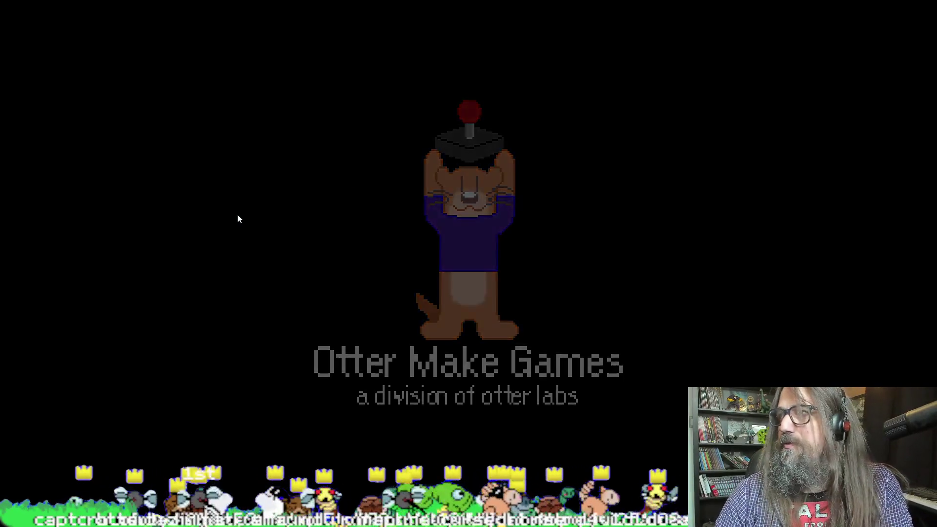
key(Down)
key(Return)
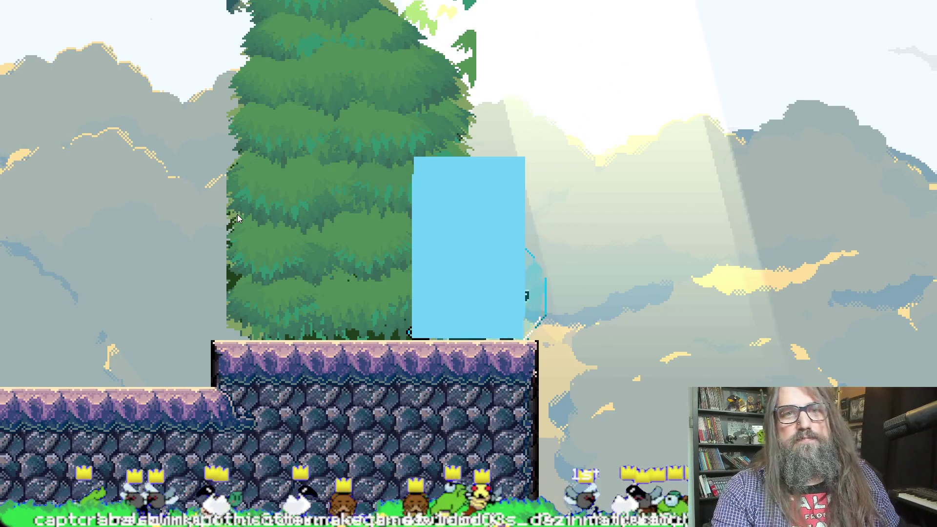
key(alt+Tab)
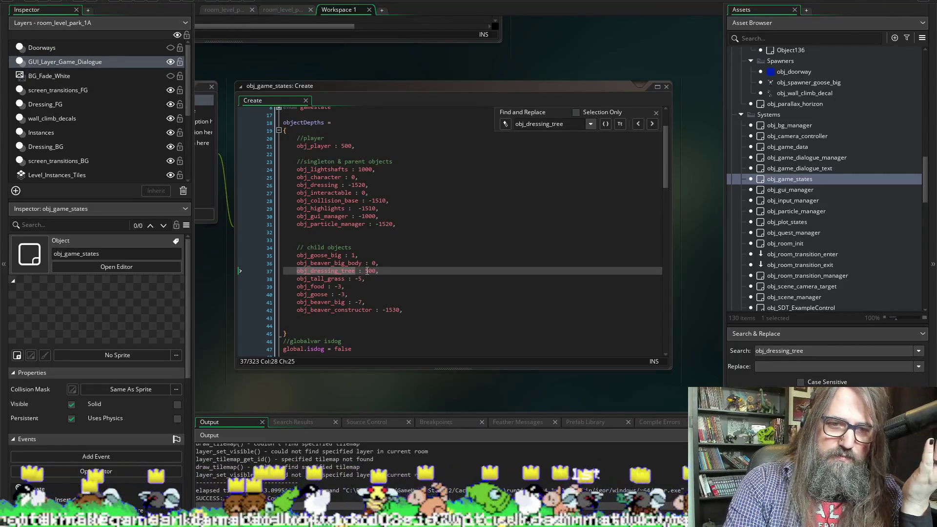
Change obj_dressing_tree's depth to 700 and save
key(BackSpace)
key(BackSpace)
key(BackSpace)
text(700)
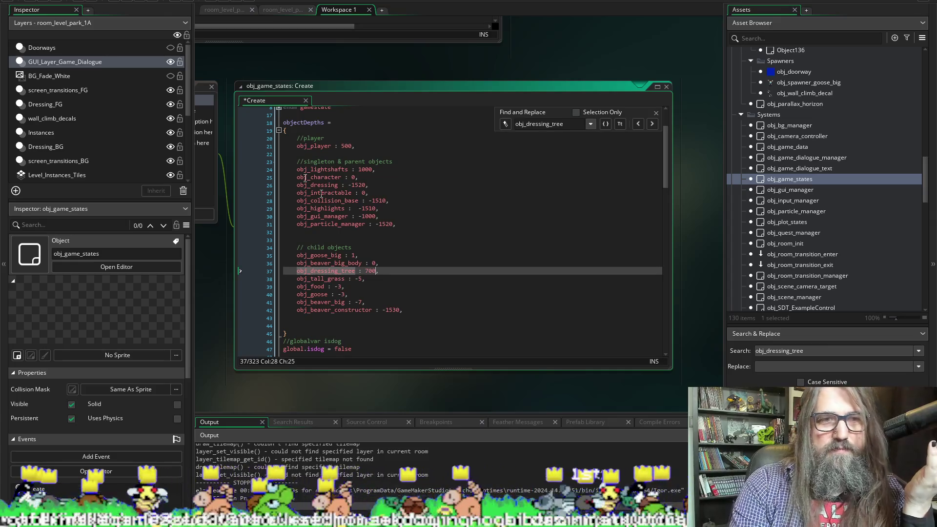
key(ctrl+s)
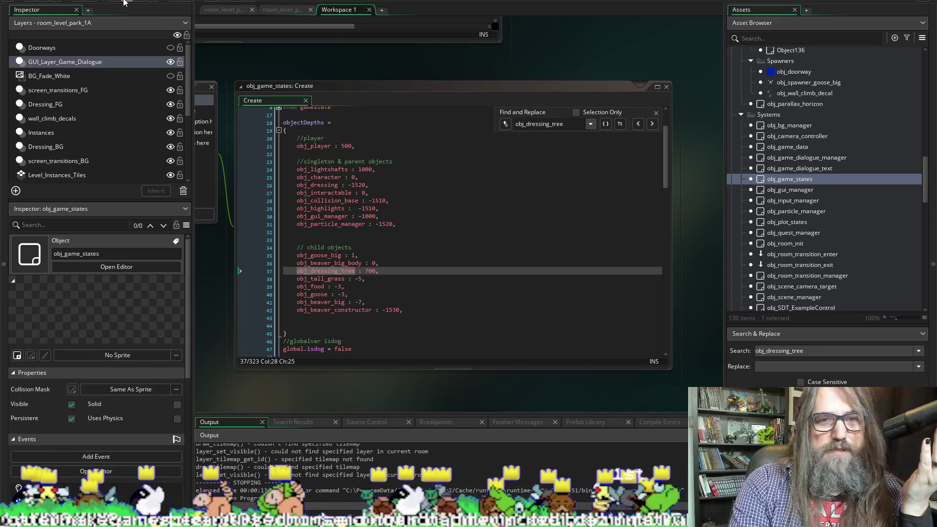
Run the game, continue into the forest level, walk left, then return to the editor
click(124, 3)
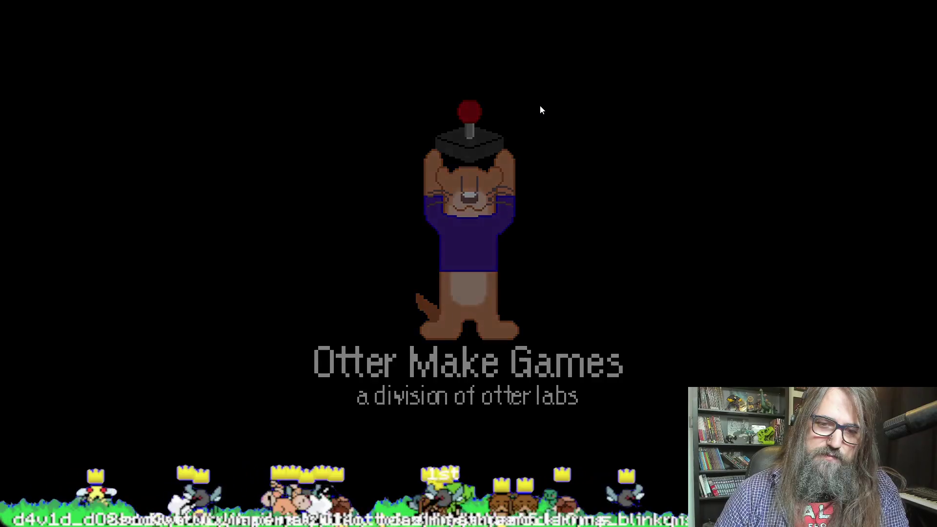
key(Return)
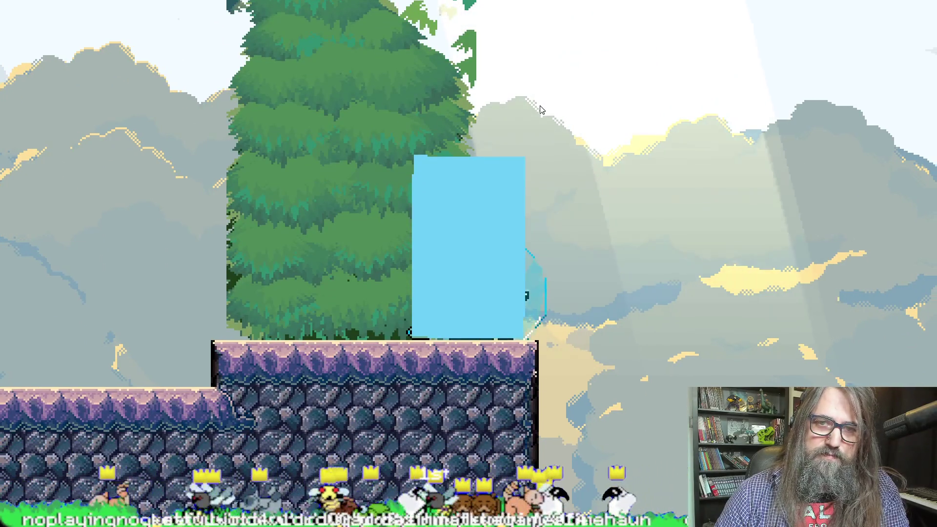
key(Left)
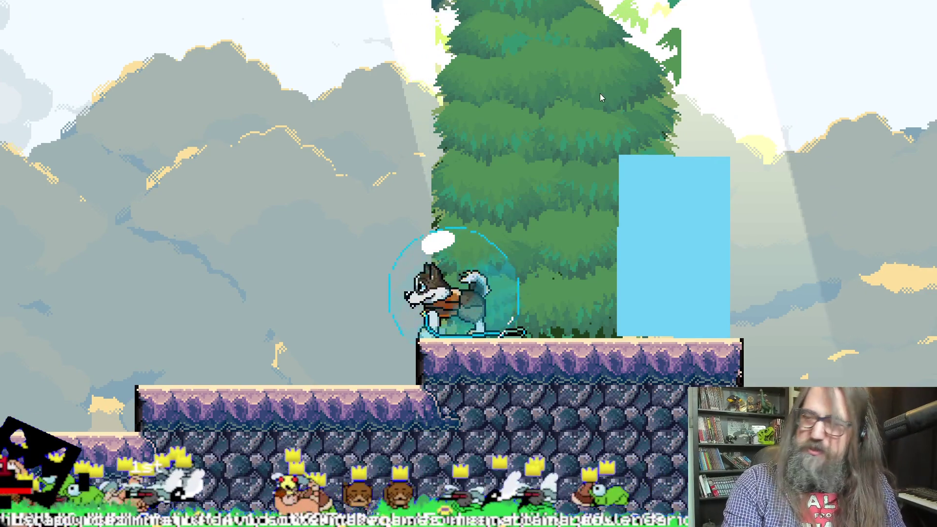
key(alt+Tab)
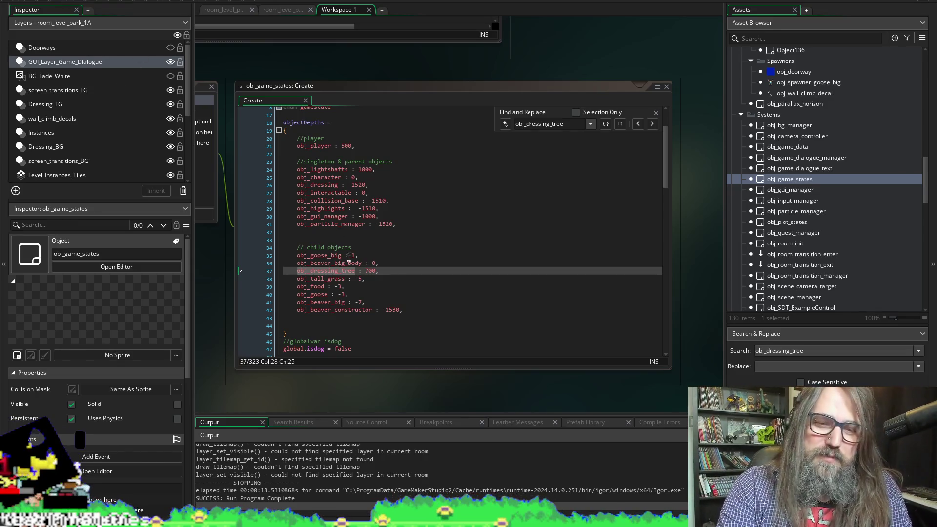
Change obj_dressing_tree's depth from 700 to 800, save, and run the game
click(369, 270)
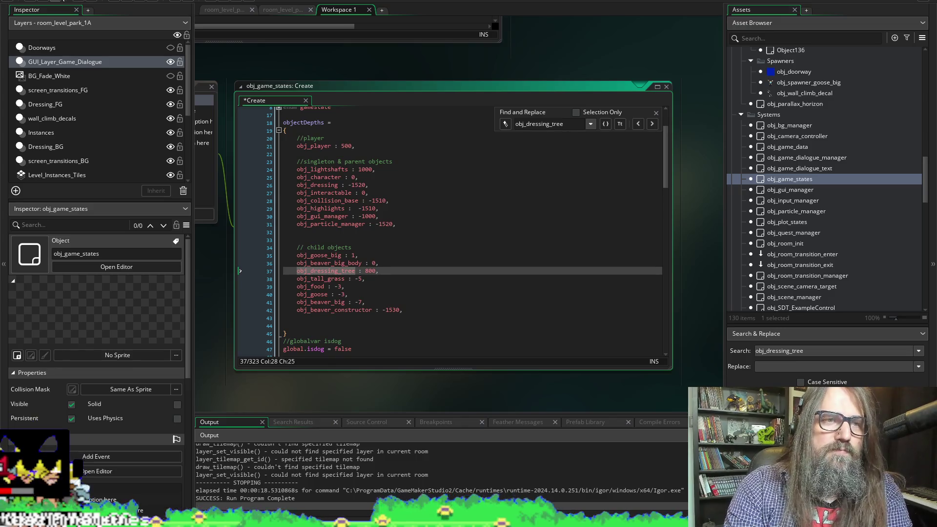
key(ctrl+s)
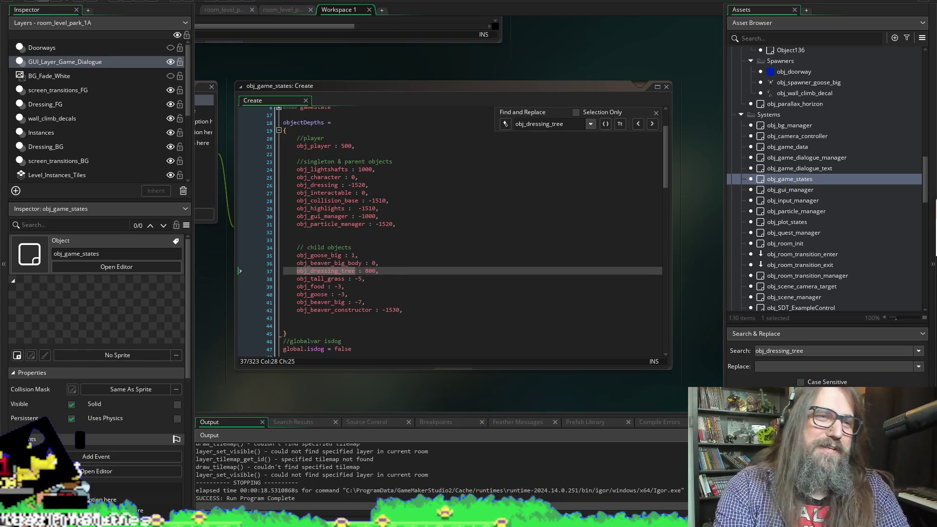
click(130, 2)
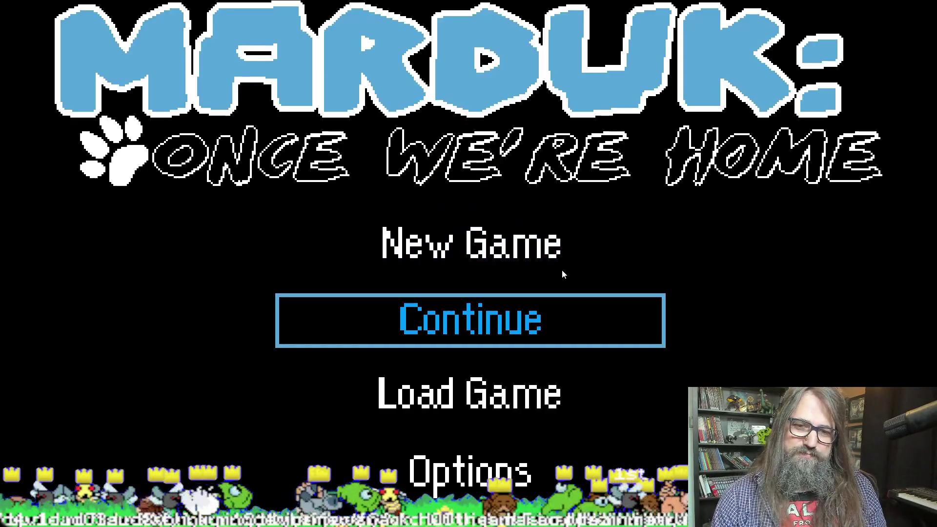
Continue into the forest level, walk the dog left past the tree, then close the game
key(Return)
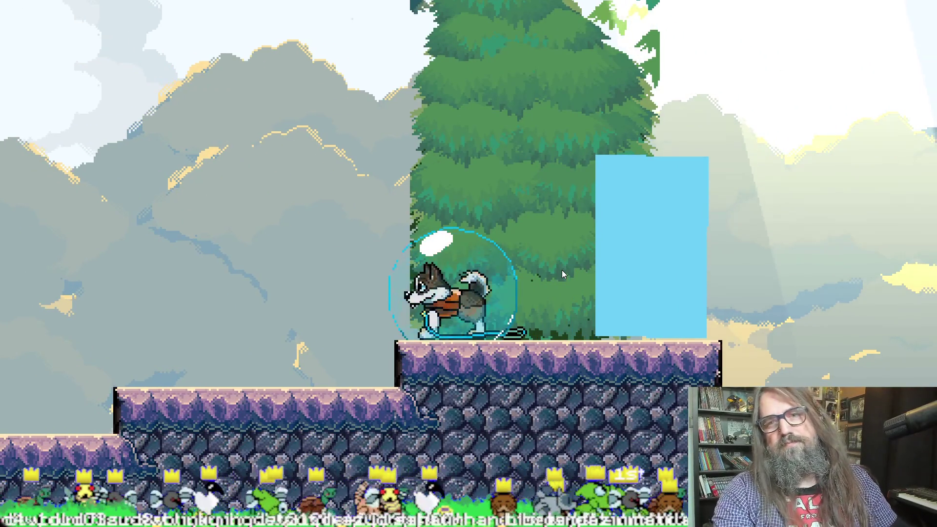
key(Left)
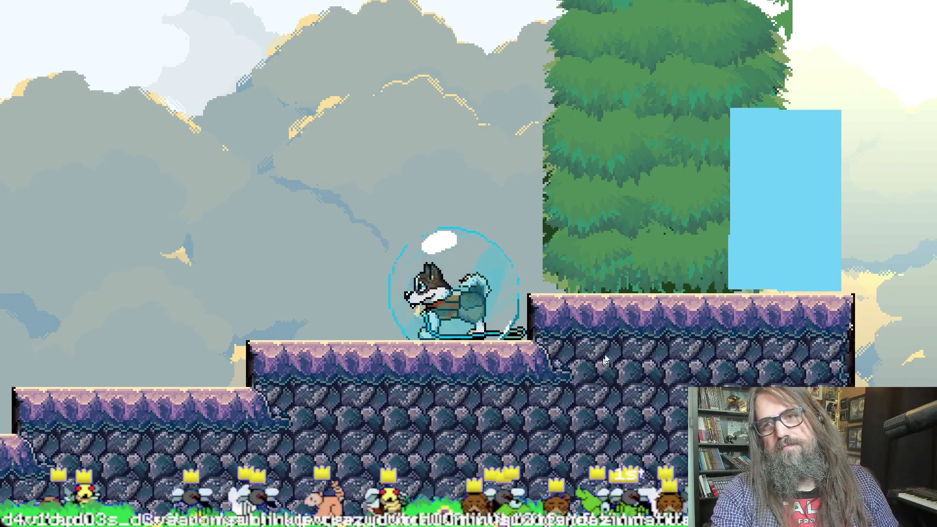
key(Escape)
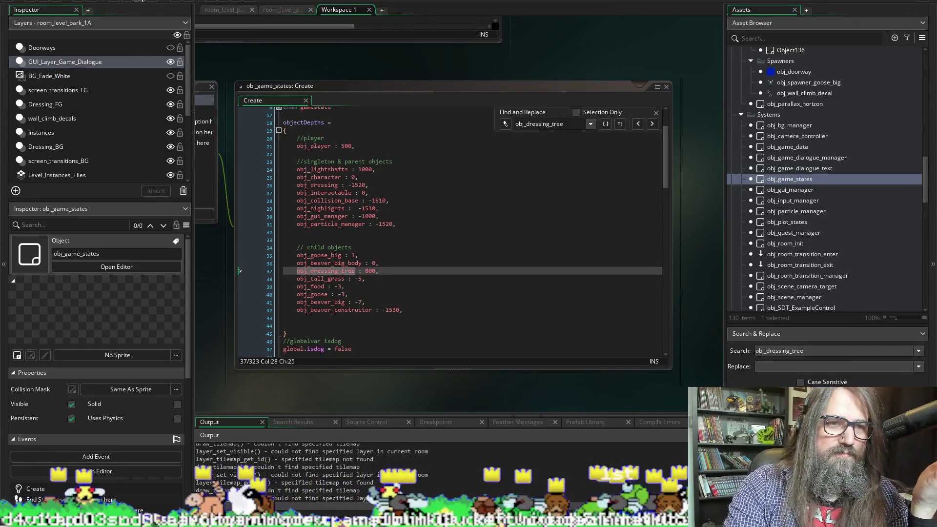
Change obj_dressing_tree's depth value on line 37 to 1000 and run the game to test it
double_click(369, 270)
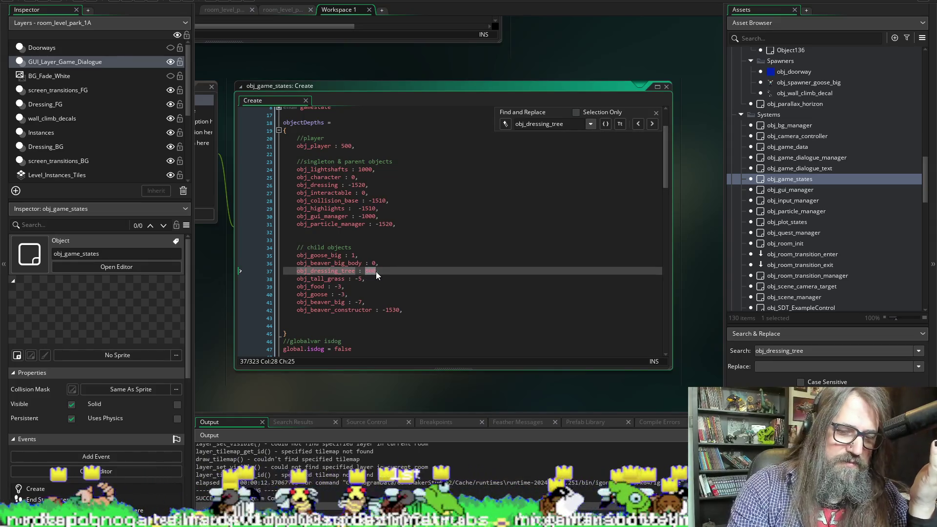
text(10)
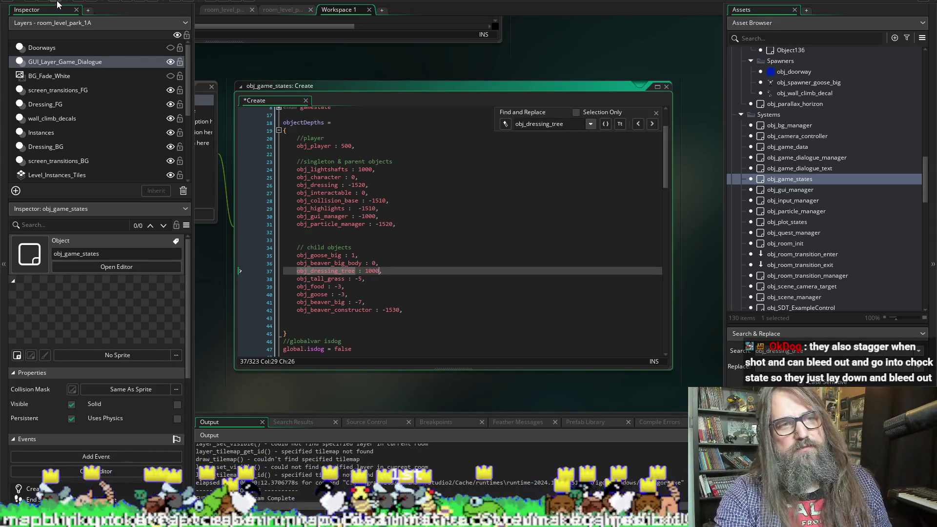
click(58, 4)
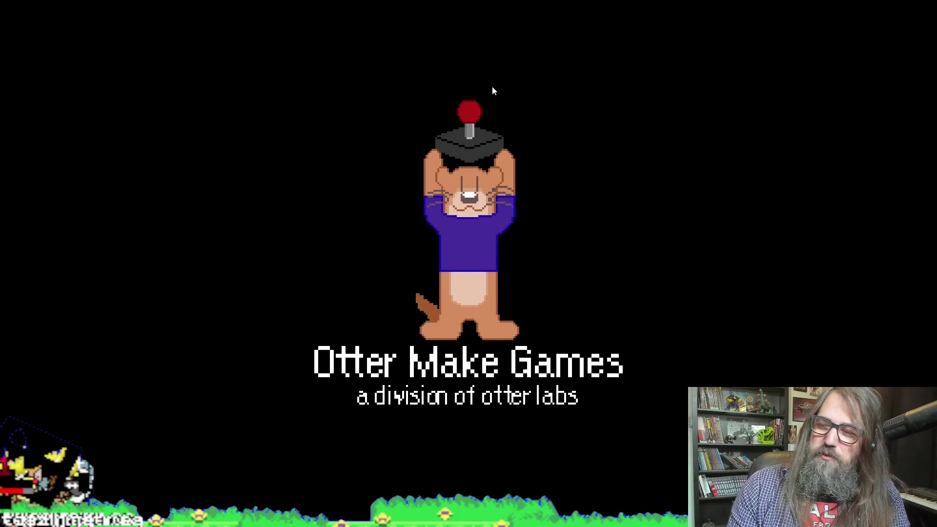
Continue into the forest level and walk the dog left and right along the platform
key(Down)
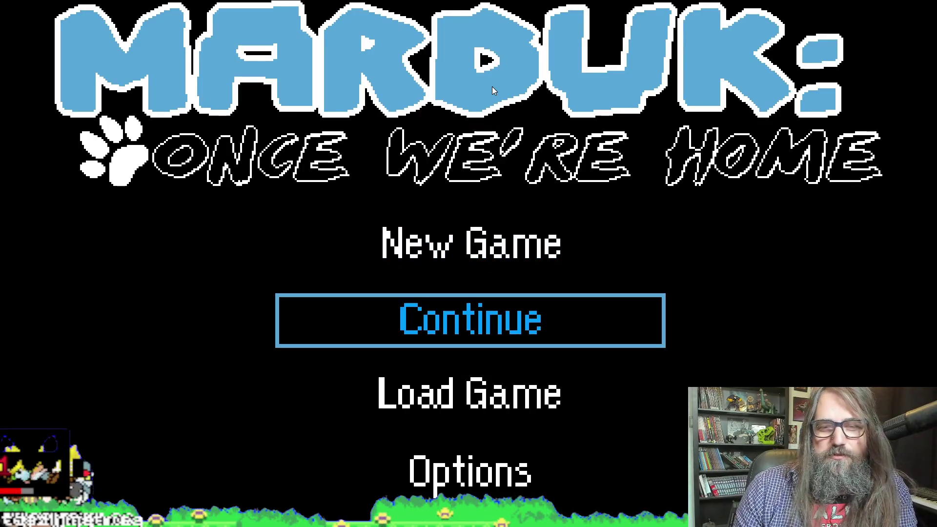
key(Return)
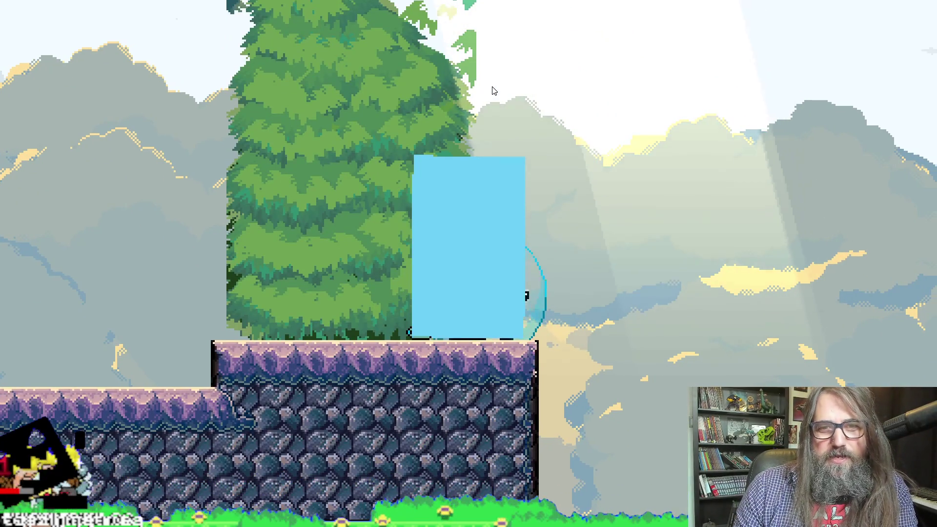
key(Left)
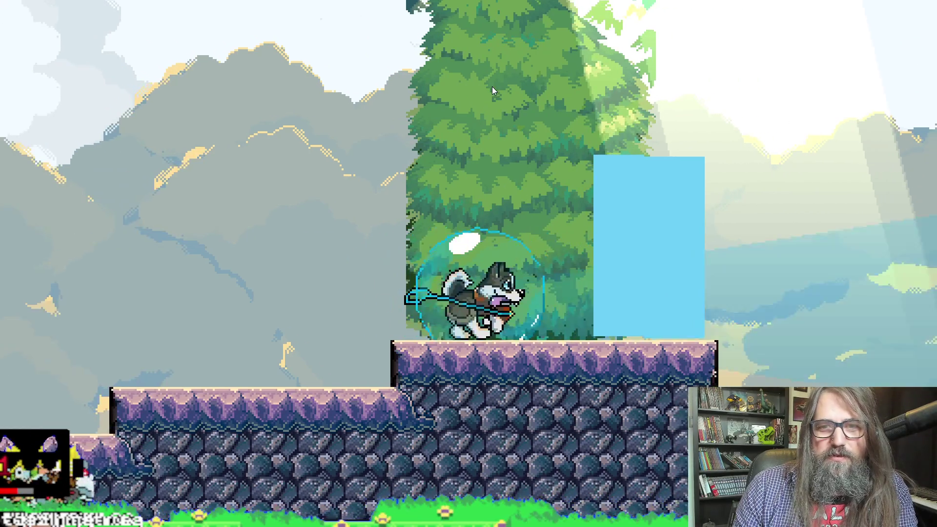
key(Right)
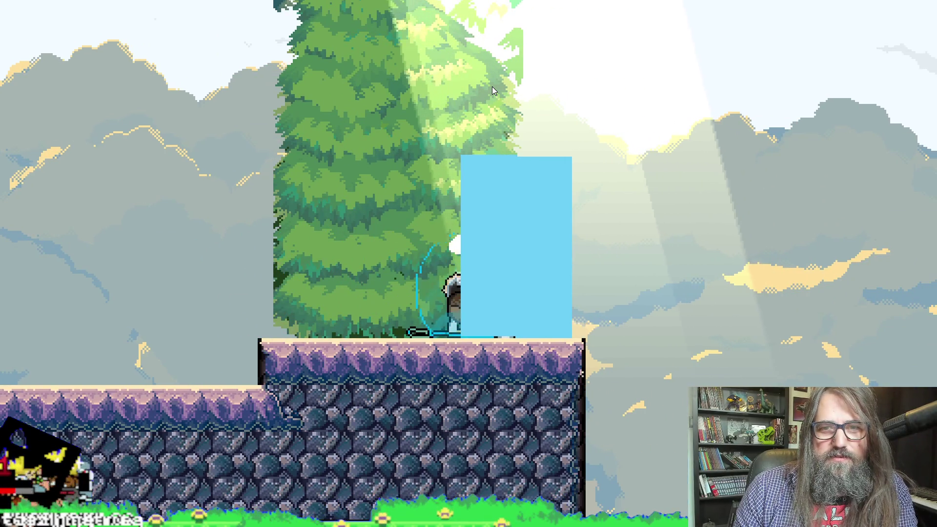
key(Left)
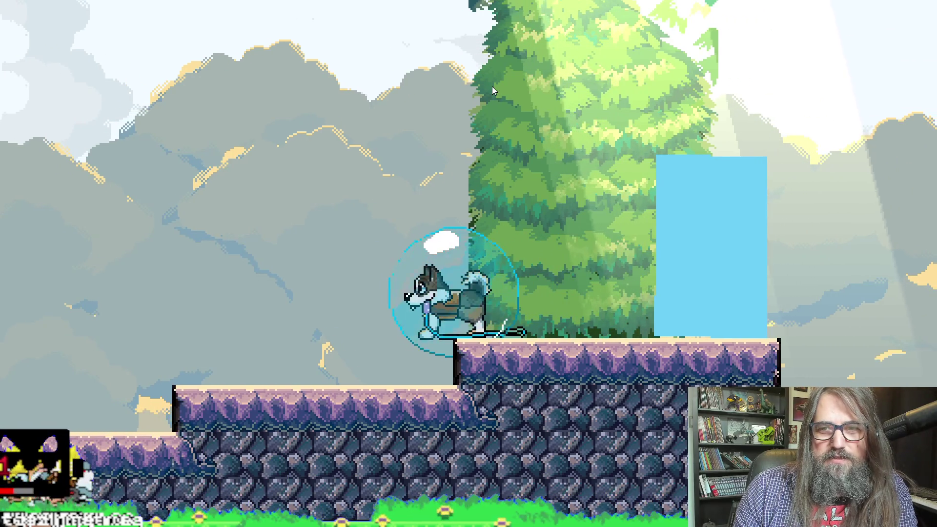
key(Right)
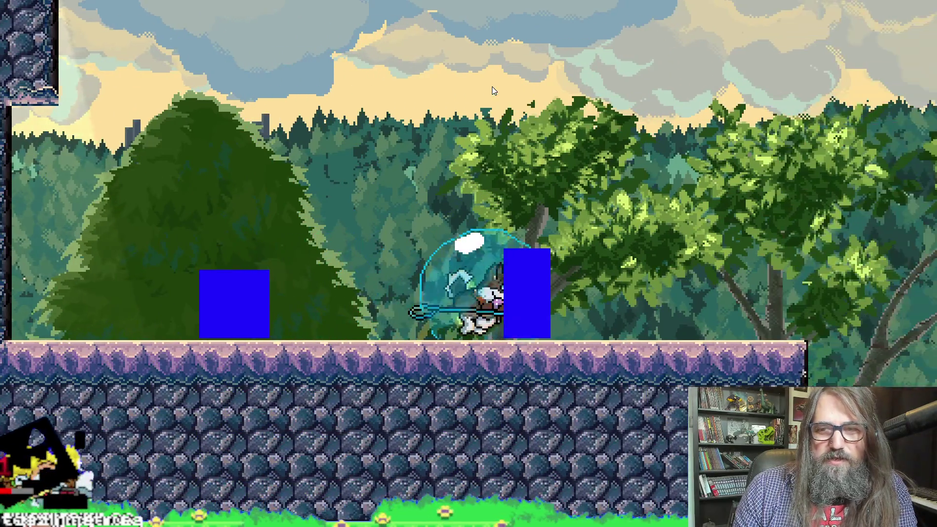
key(Right)
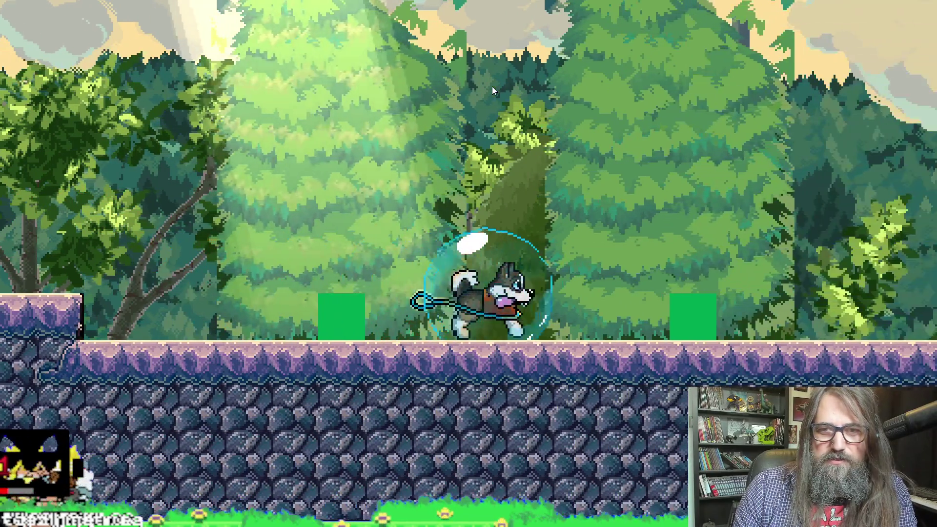
key(Right)
key(Left)
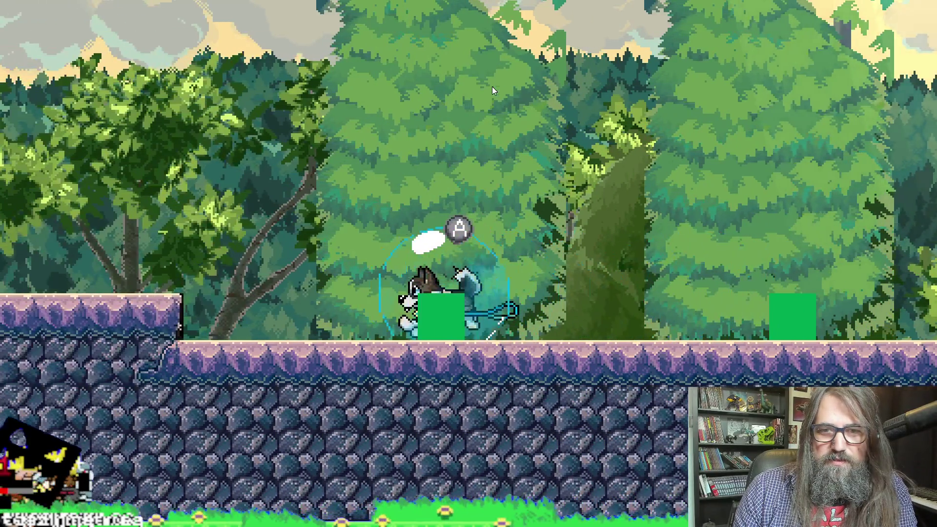
Run the dog back and forth past the blocks toward the lake, then leave fullscreen
key(Right)
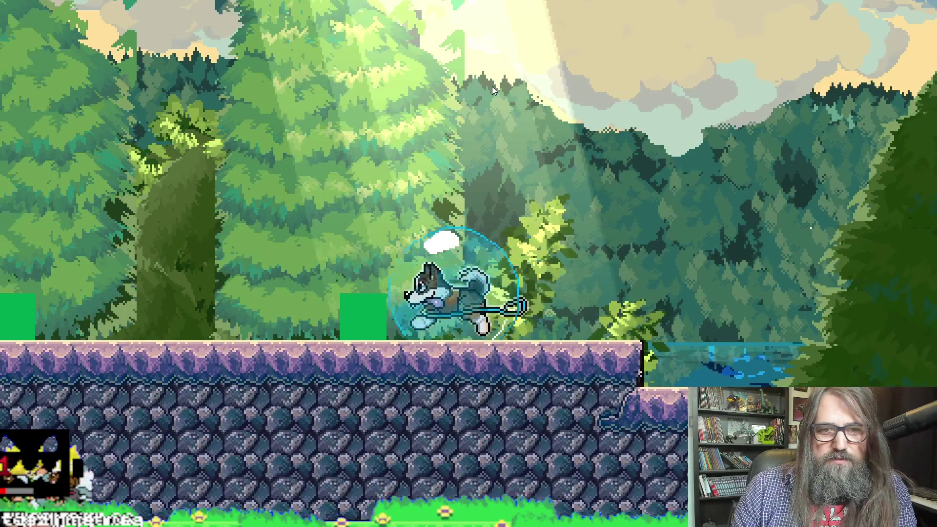
key(Left)
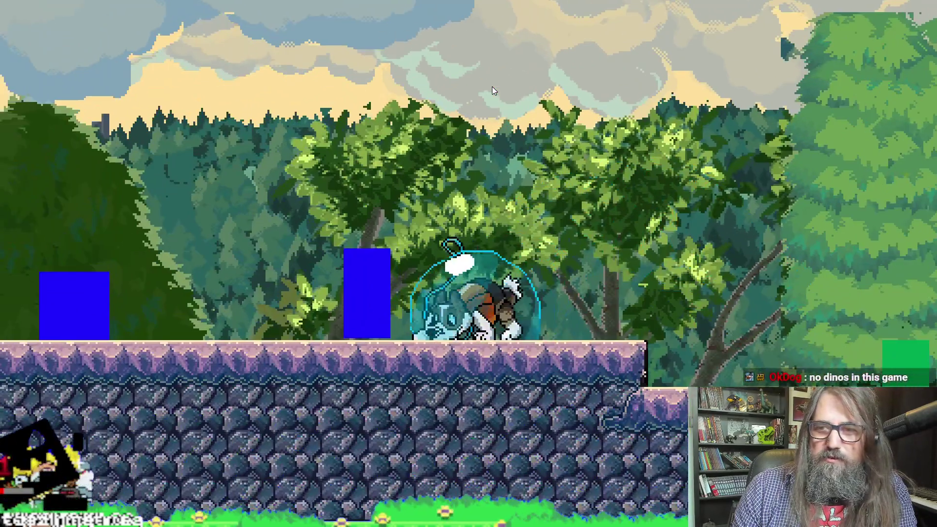
key(Right)
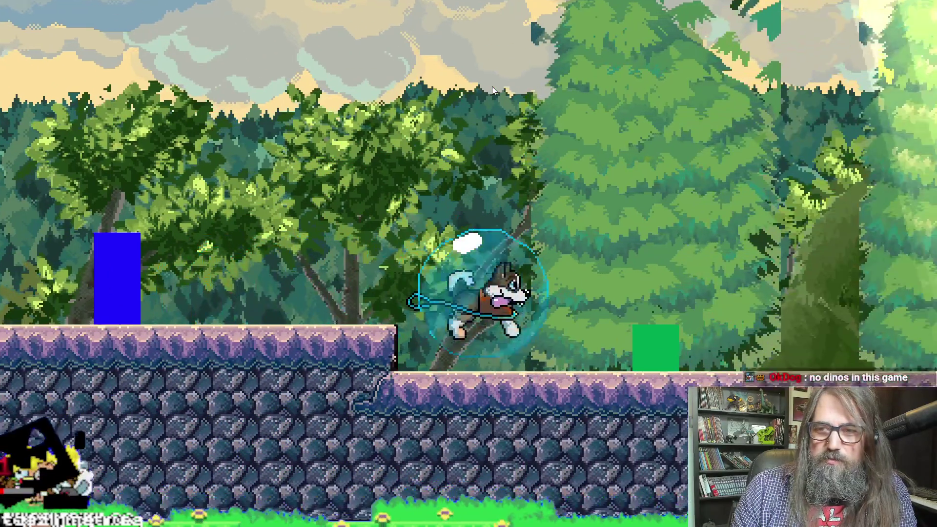
key(Right)
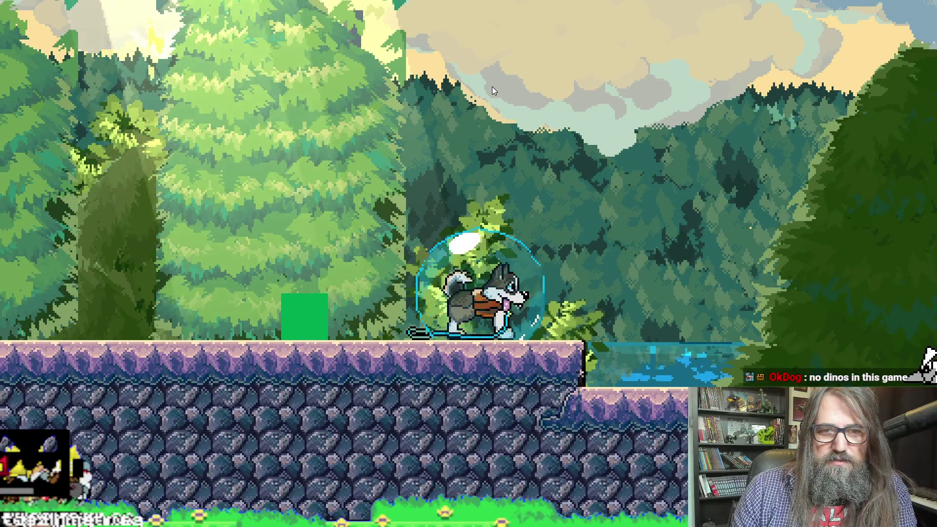
key(Left)
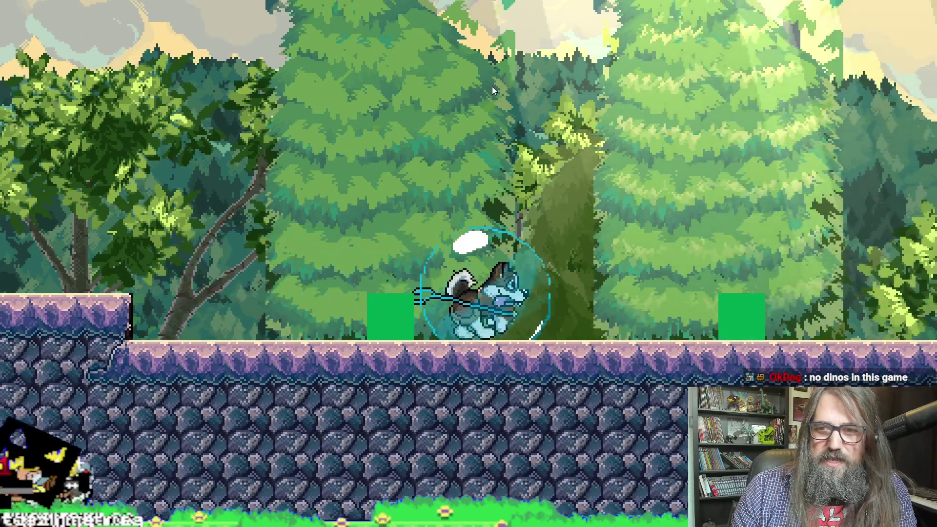
key(Right)
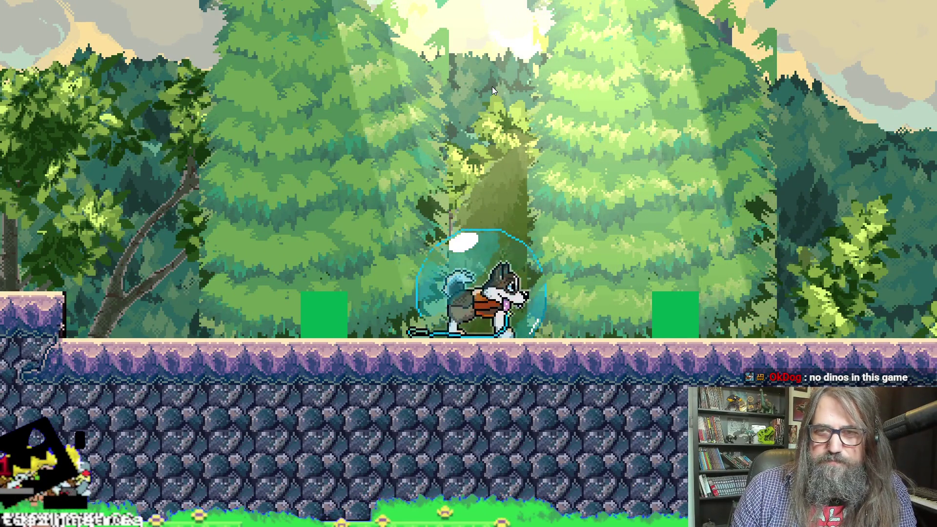
key(Left)
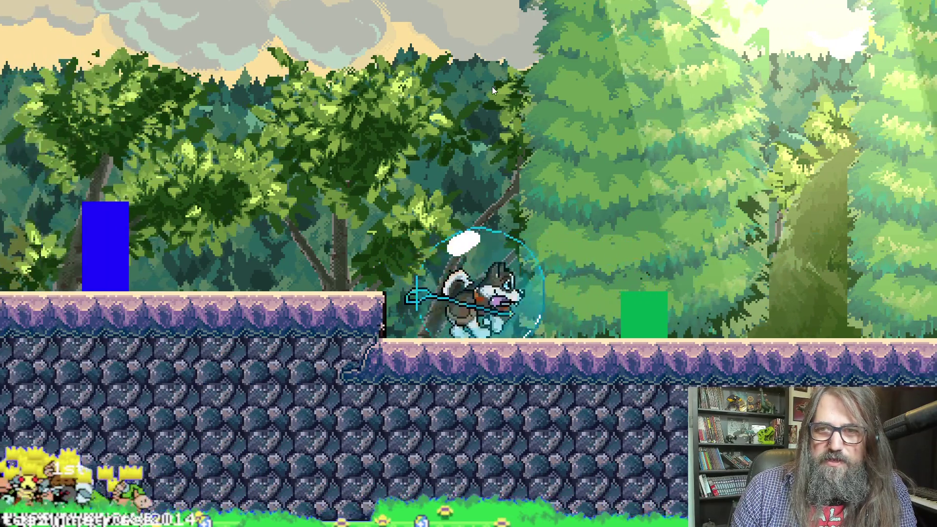
key(Right)
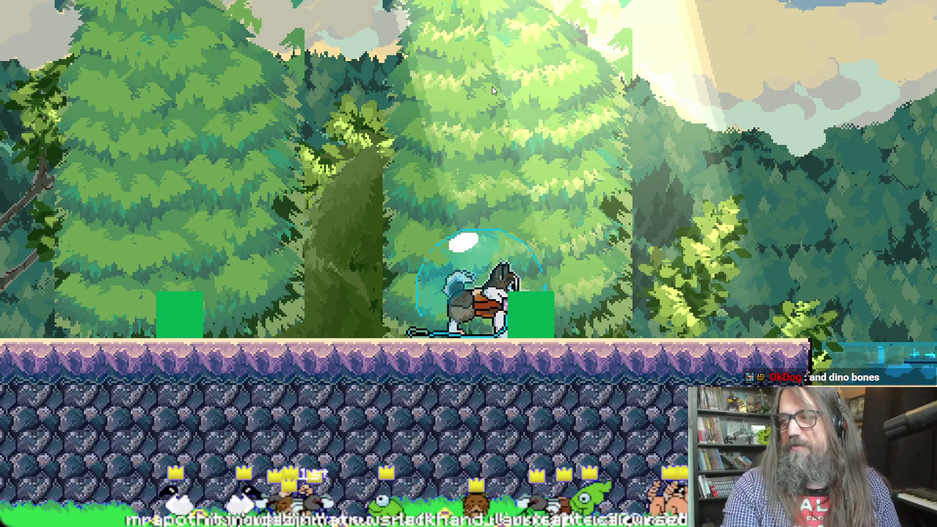
key(alt+Return)
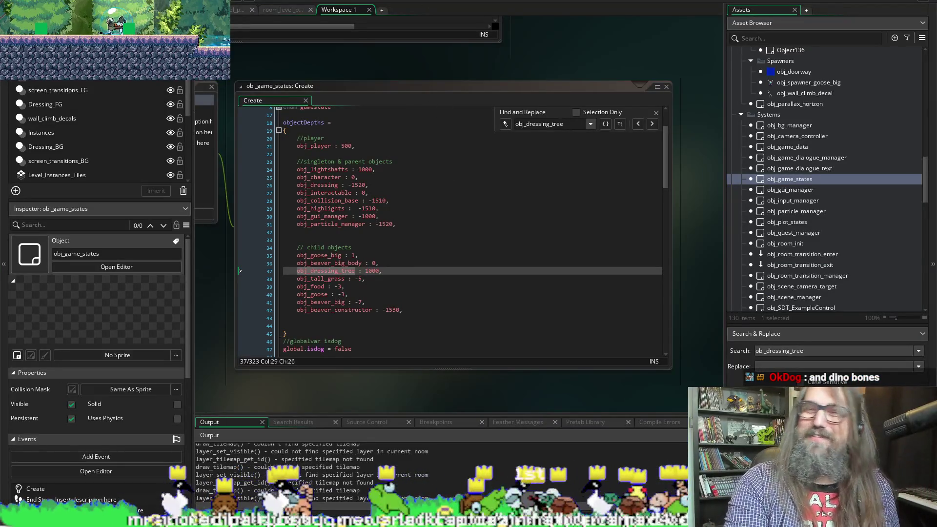
Close the game, search the project for obj_dressing_tree, and open its vfx_arbitrary_clip_polygon_surface match
key(alt+F4)
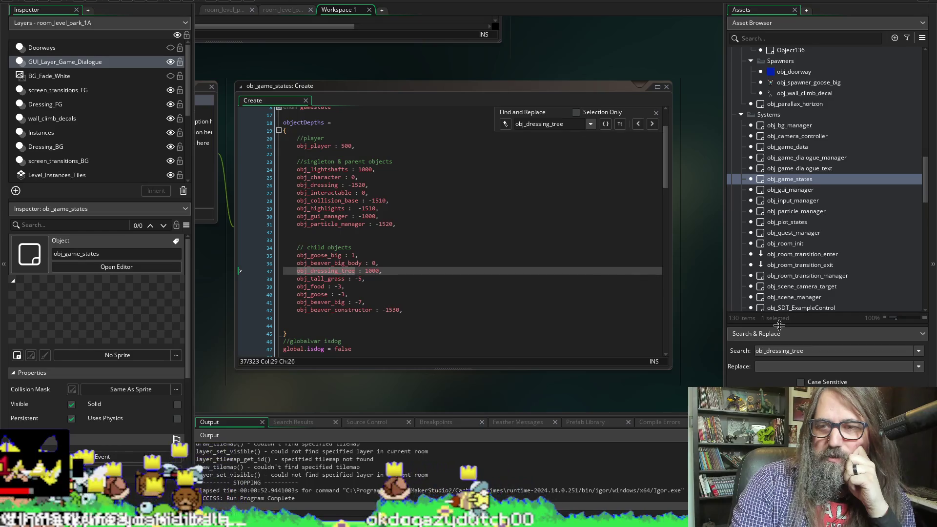
key(Escape)
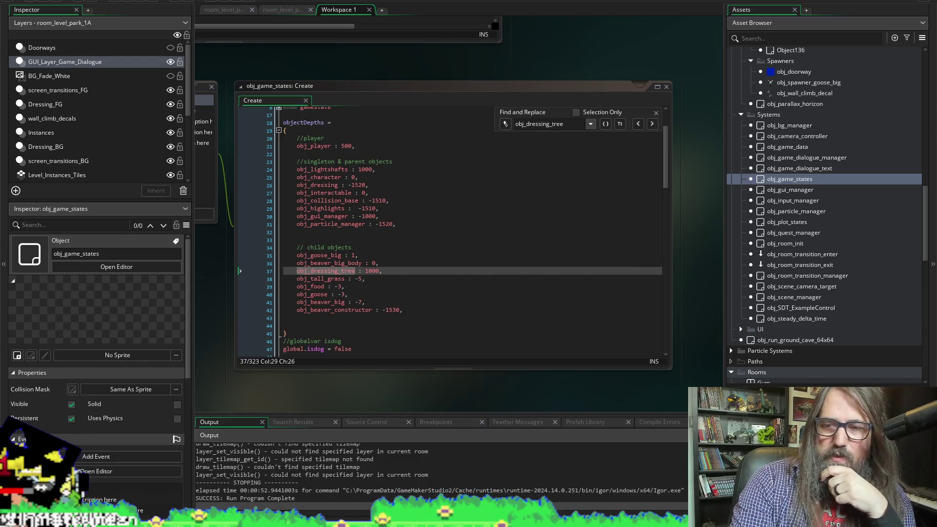
drag(771, 385, 771, 262)
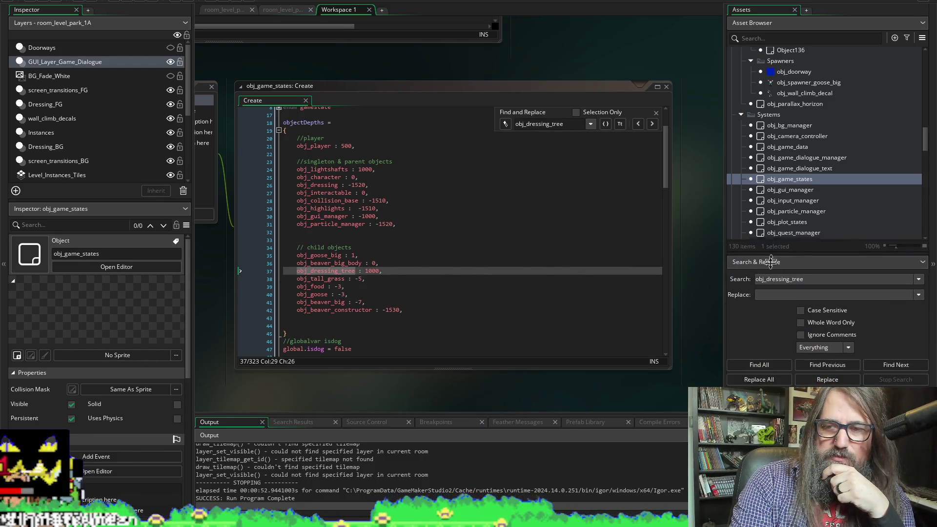
click(768, 368)
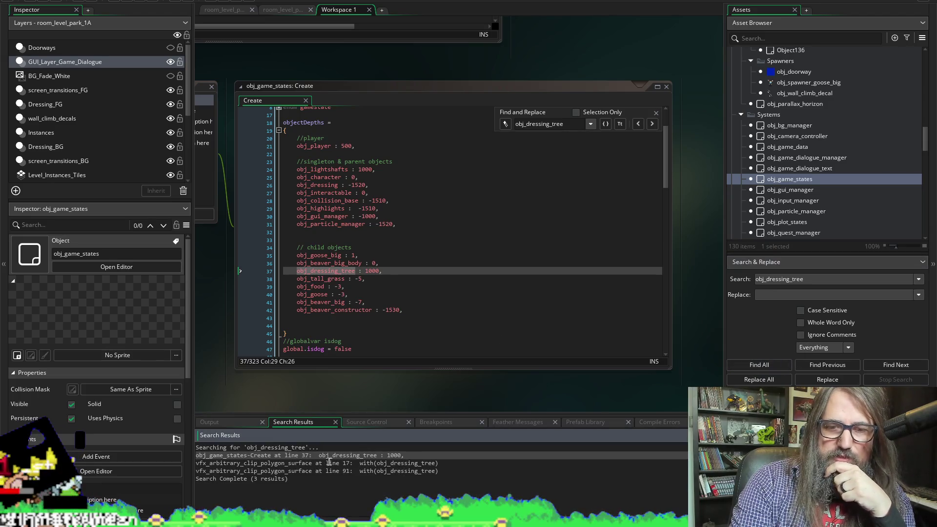
double_click(336, 465)
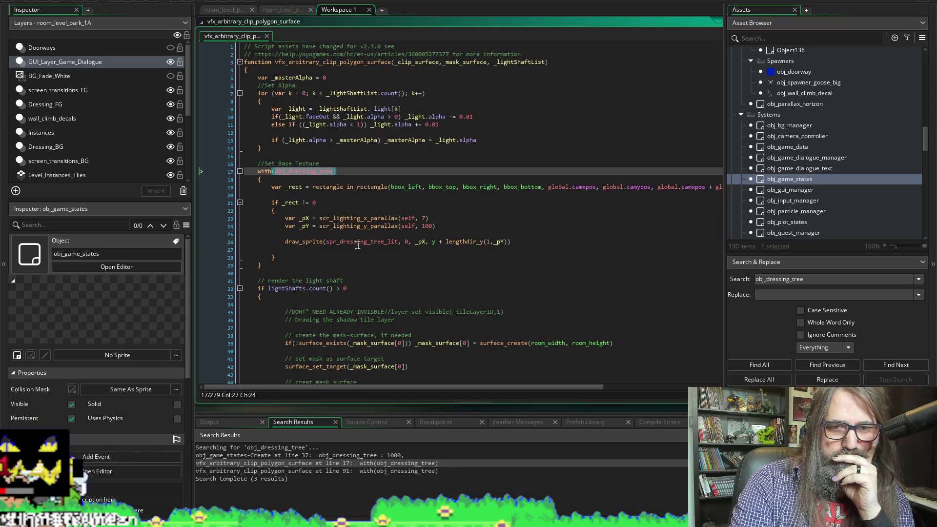
Search the project for spr_dressing_tree from line 26, finding matches at lines 26 and 99
click(385, 241)
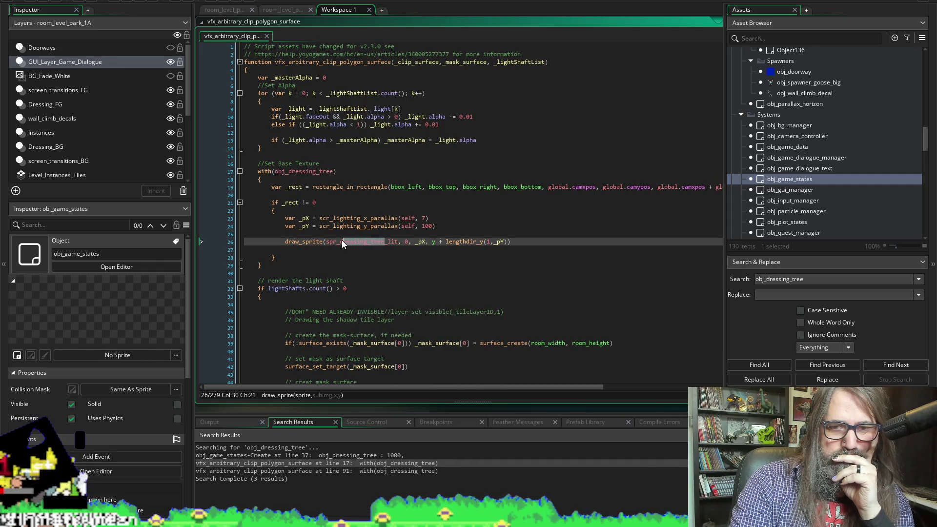
drag(343, 244, 326, 243)
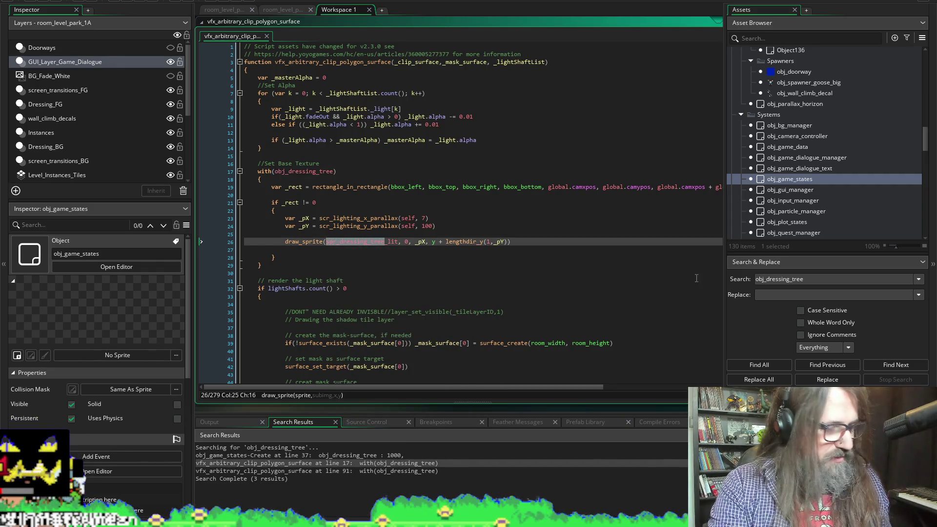
key(ctrl+shift+f)
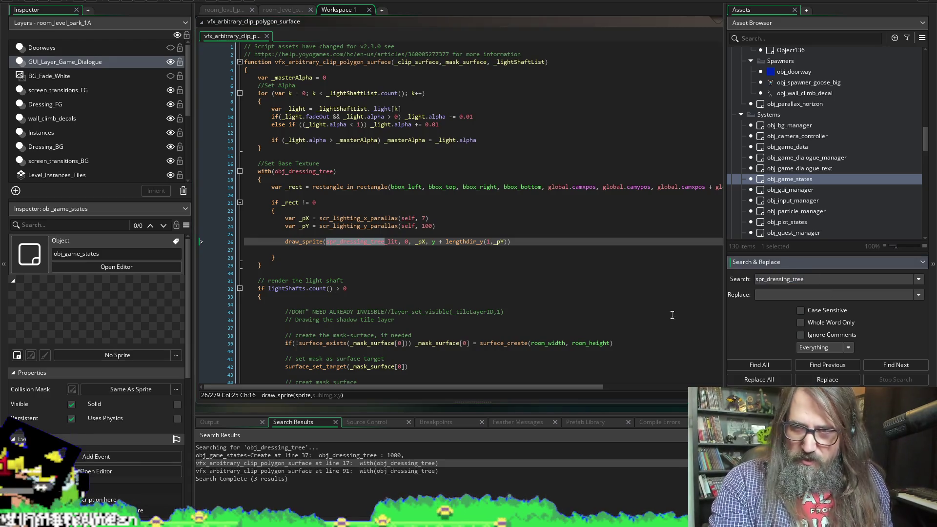
click(751, 364)
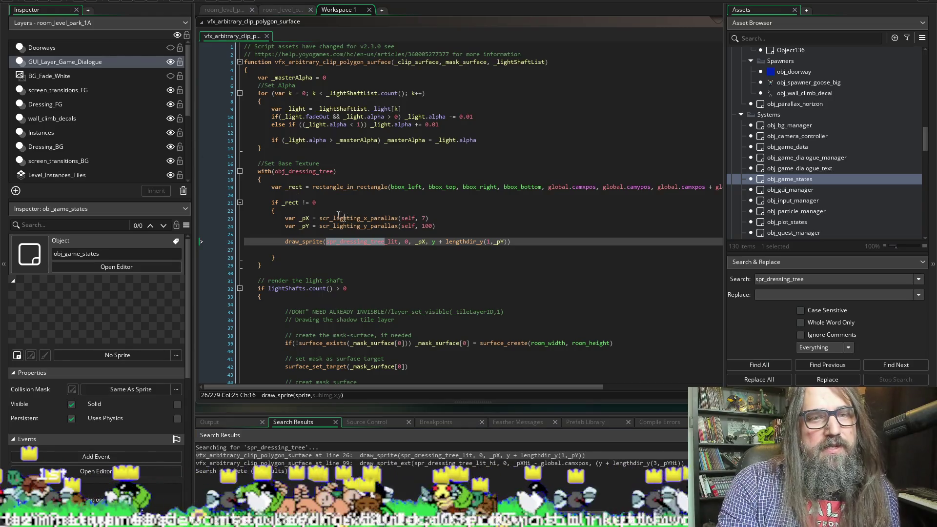
click(493, 255)
Widen the code editor and jump to the spr_dressing_tree match on line 99
scroll(486, 284, down, 1)
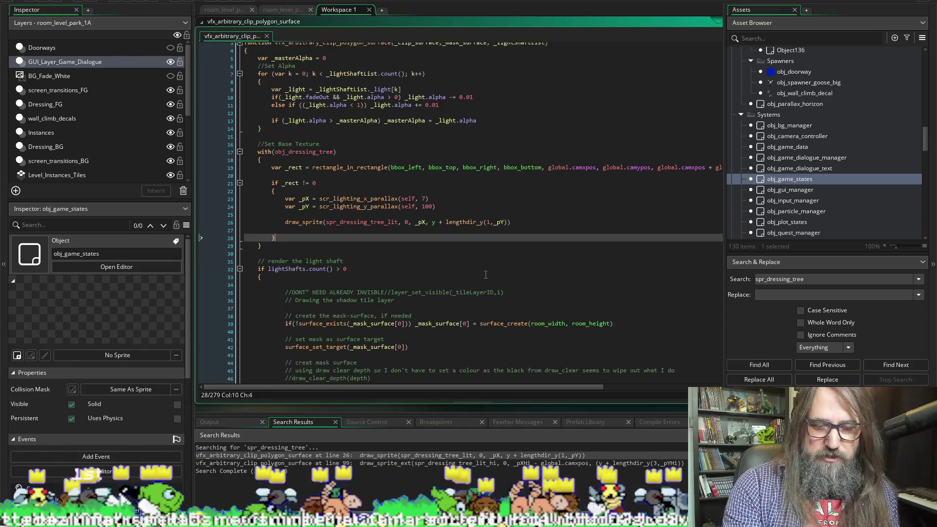
scroll(459, 342, down, 2)
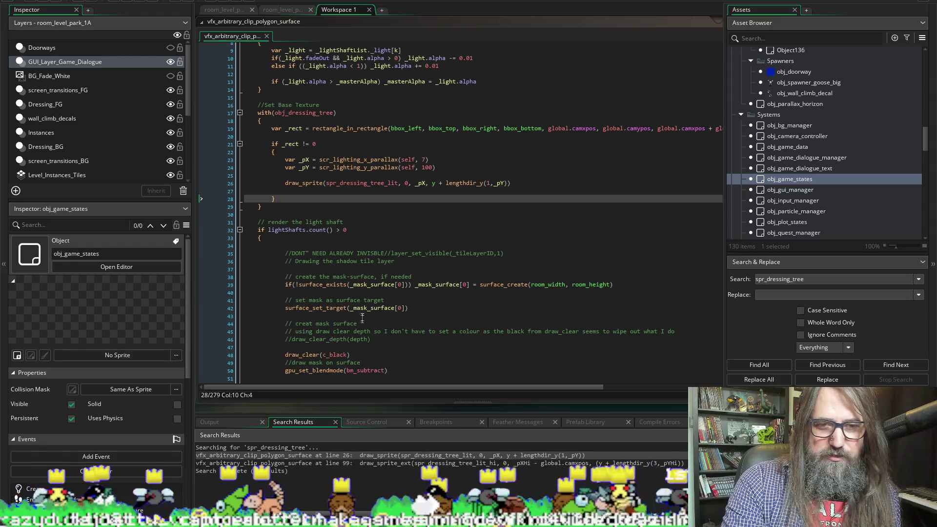
scroll(366, 318, up, 3)
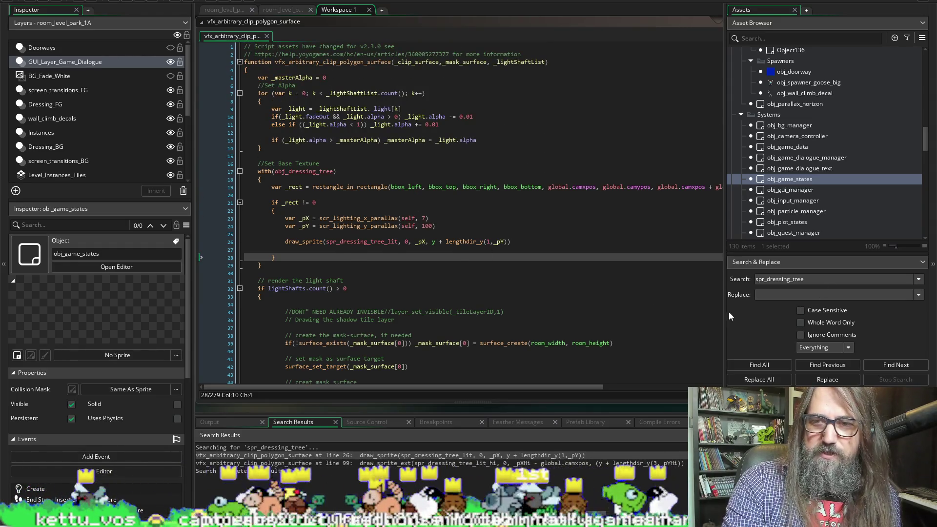
drag(724, 316, 768, 316)
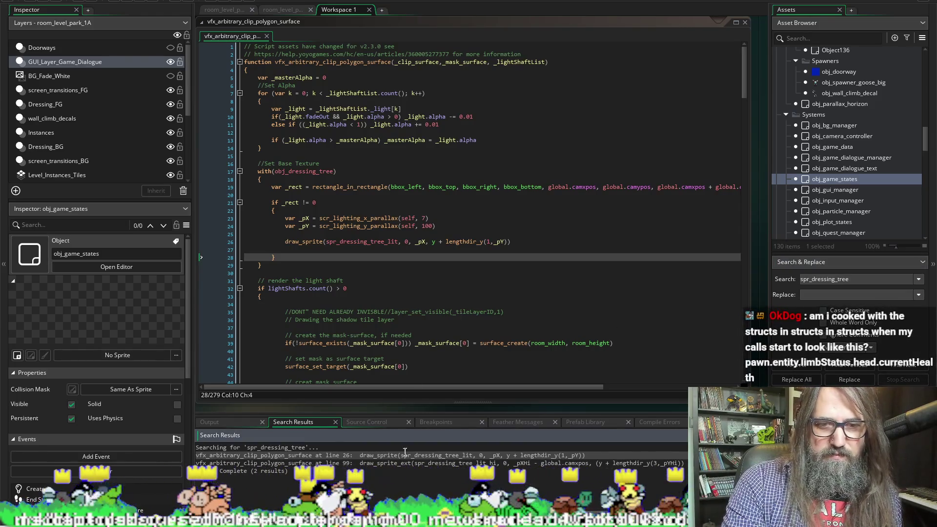
double_click(400, 463)
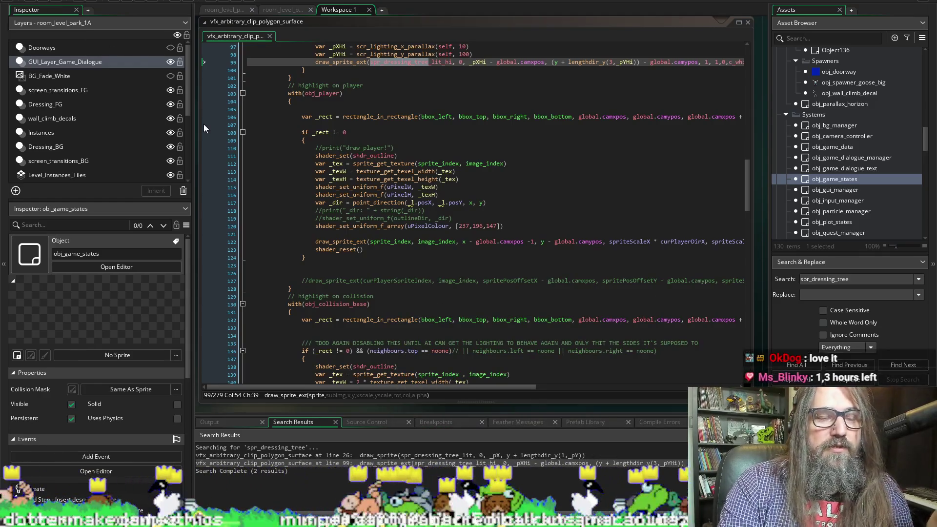
Widen the vfx_arbitrary_clip_polygon_surface editor on both sides to read line 99's parallax draw call
drag(193, 128, 178, 128)
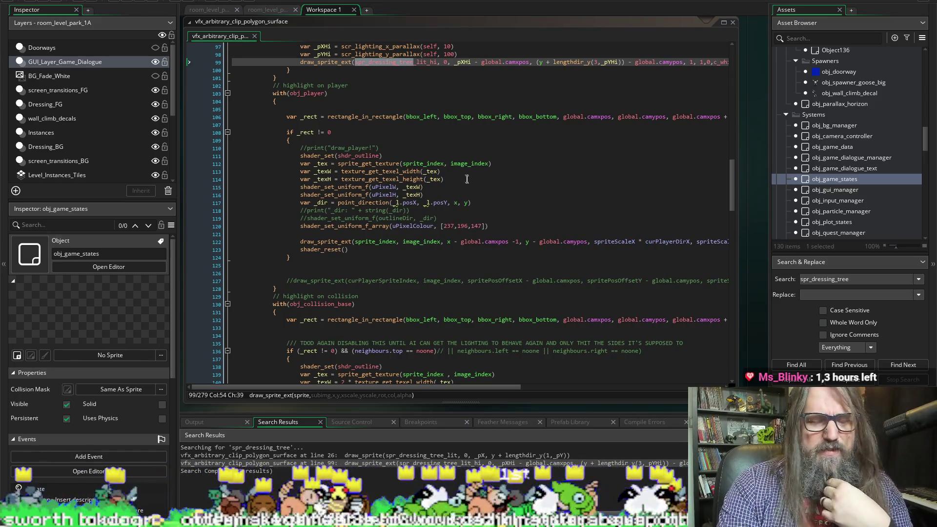
mouse_move(462, 162)
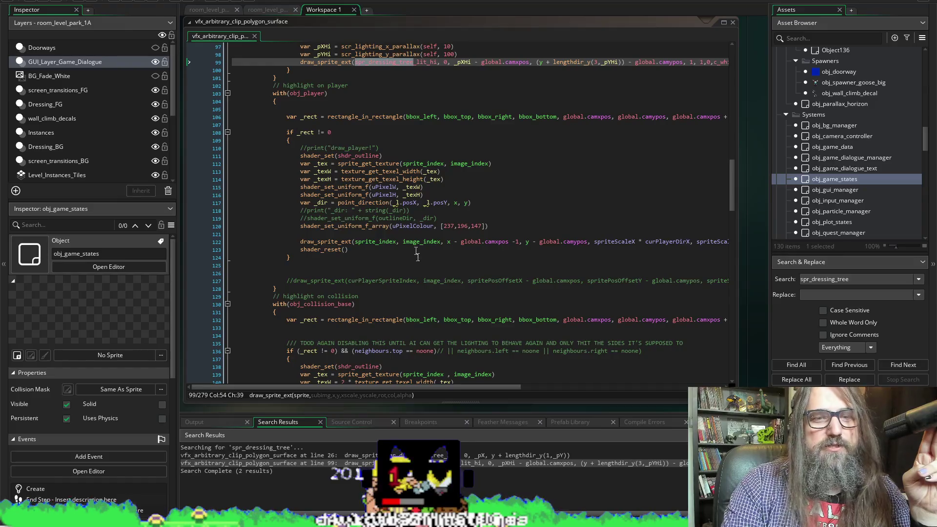
click(501, 93)
scroll(507, 234, up, 5)
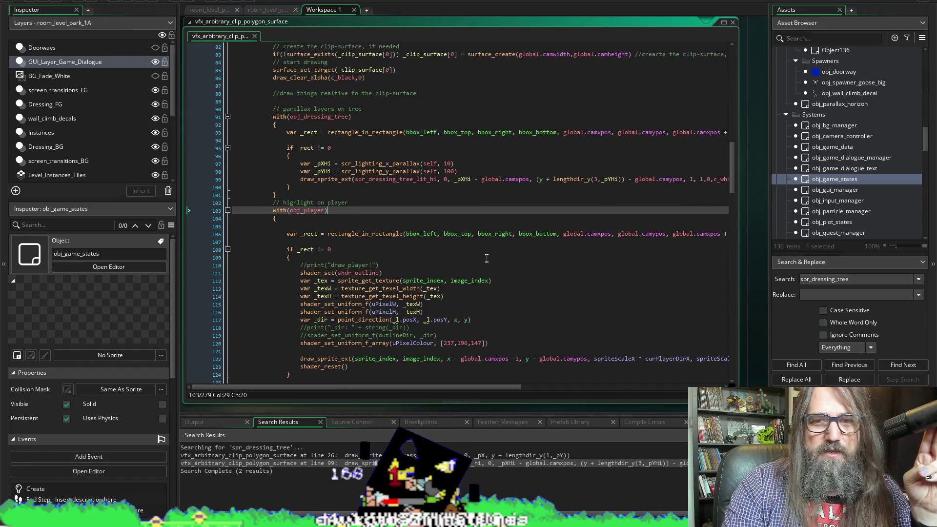
scroll(517, 236, down, 3)
drag(738, 222, 823, 235)
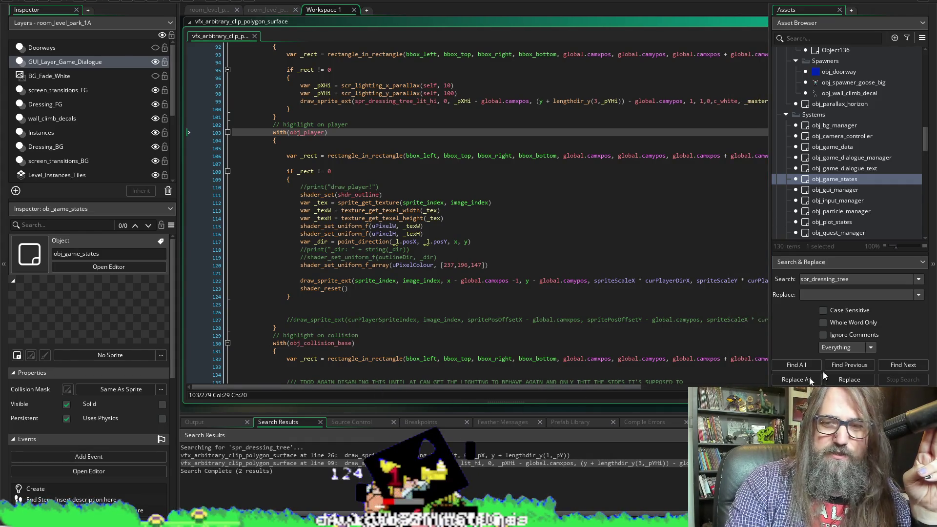
Narrow the Assets dock and scroll the script to the tree parallax and obj_player highlight blocks
drag(768, 329, 857, 329)
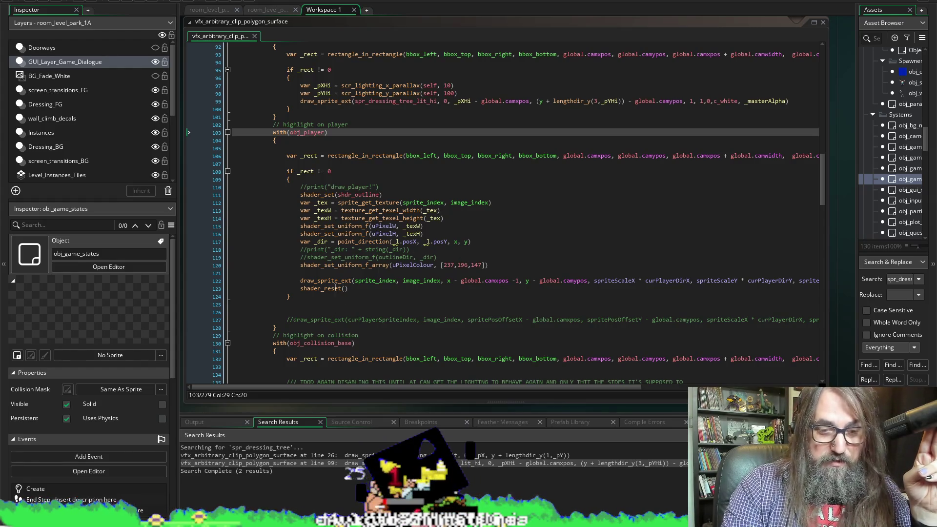
mouse_move(336, 288)
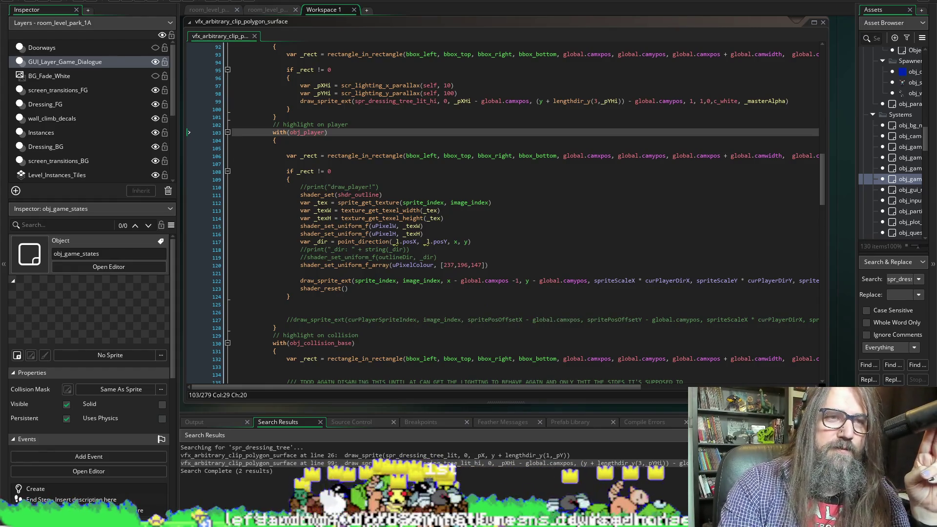
mouse_move(410, 228)
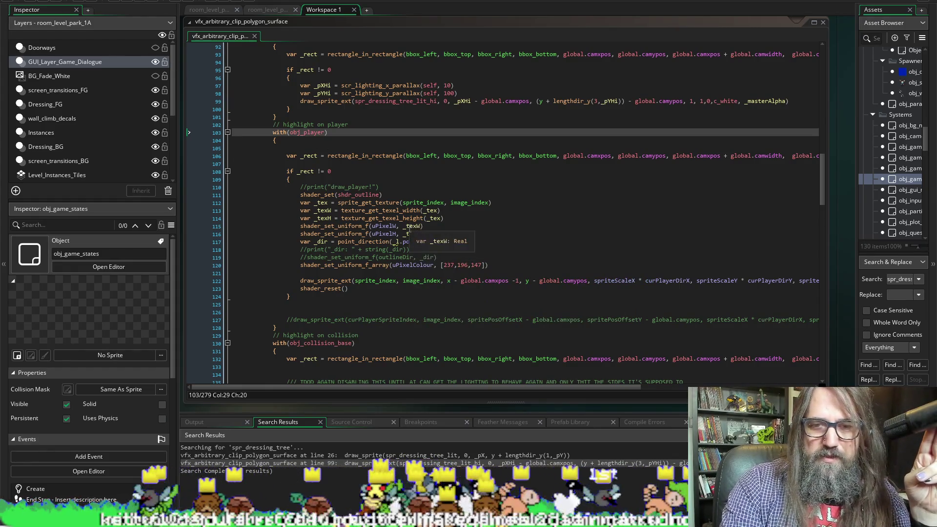
scroll(481, 347, up, 2)
scroll(457, 299, down, 3)
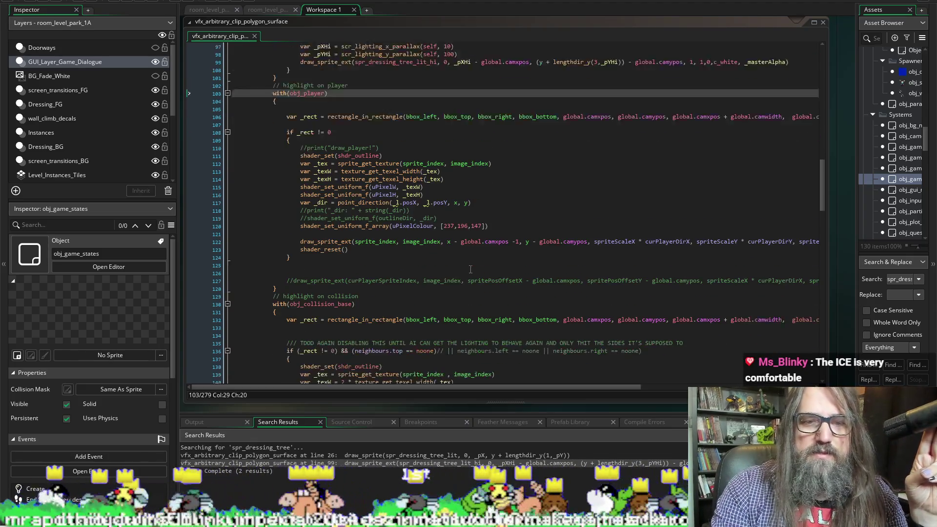
scroll(470, 269, up, 2)
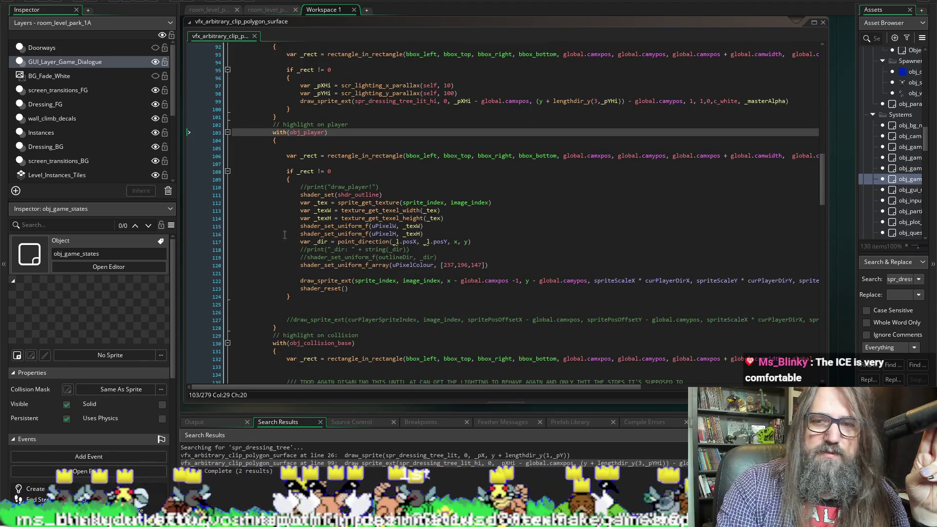
scroll(244, 280, up, 2)
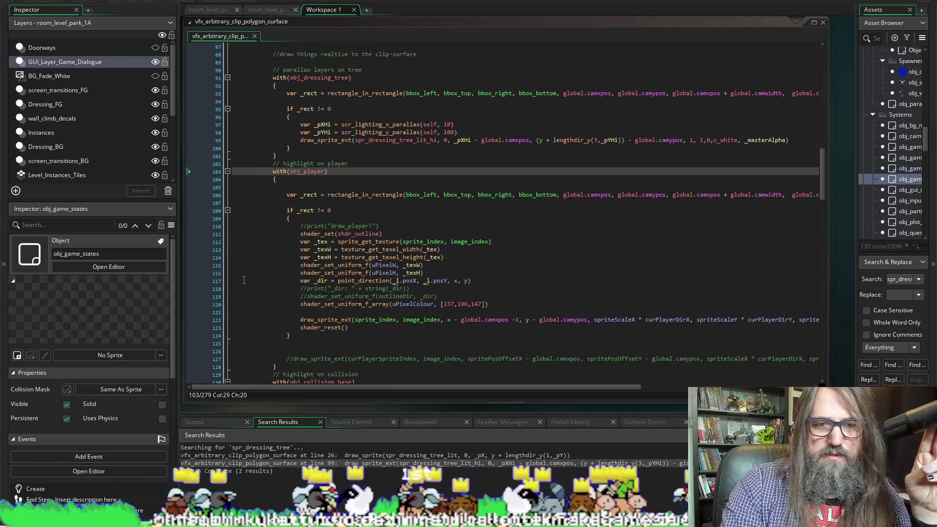
scroll(244, 279, down, 1)
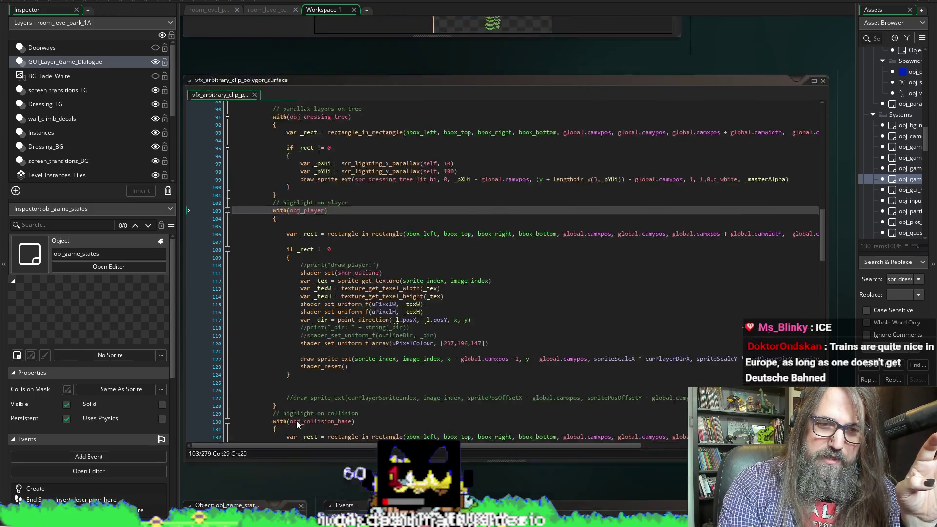
Scroll through the script, then bring forward and maximize the Maglev train Instagram reel
scroll(296, 420, up, 1)
mouse_move(350, 323)
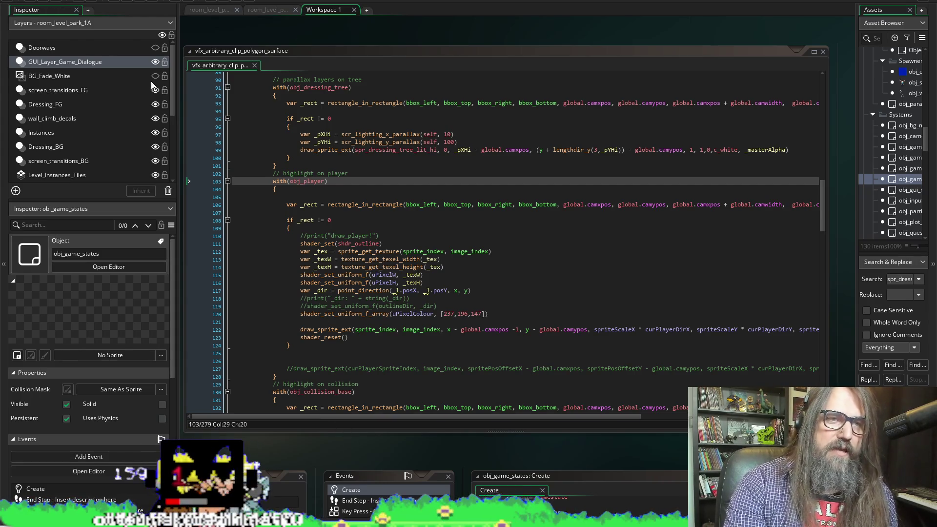
scroll(471, 451, up, 1)
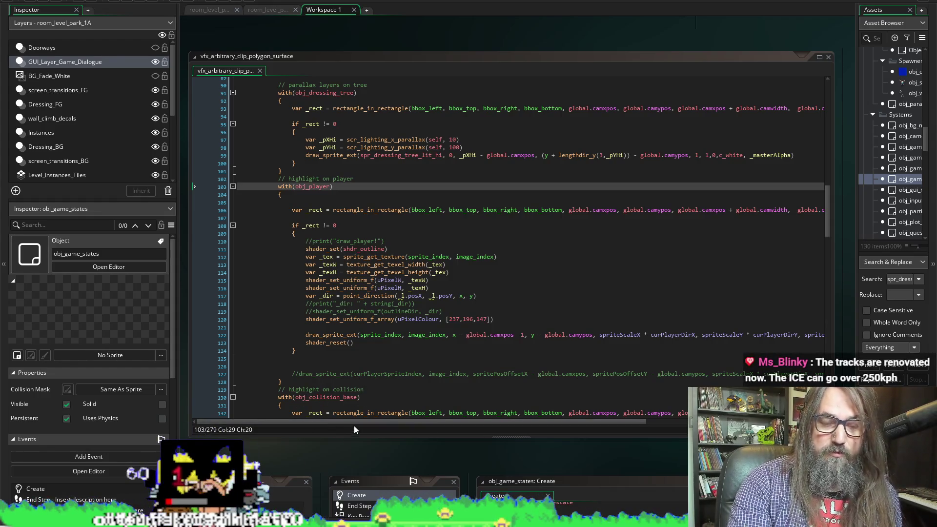
mouse_move(357, 421)
mouse_down()
mouse_move(684, 418)
mouse_move(646, 420)
mouse_up()
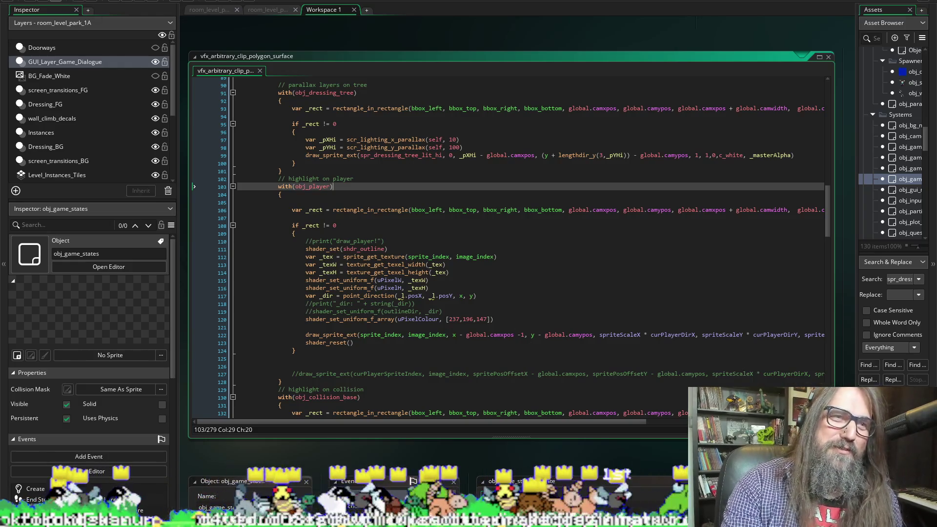
scroll(435, 268, down, 12)
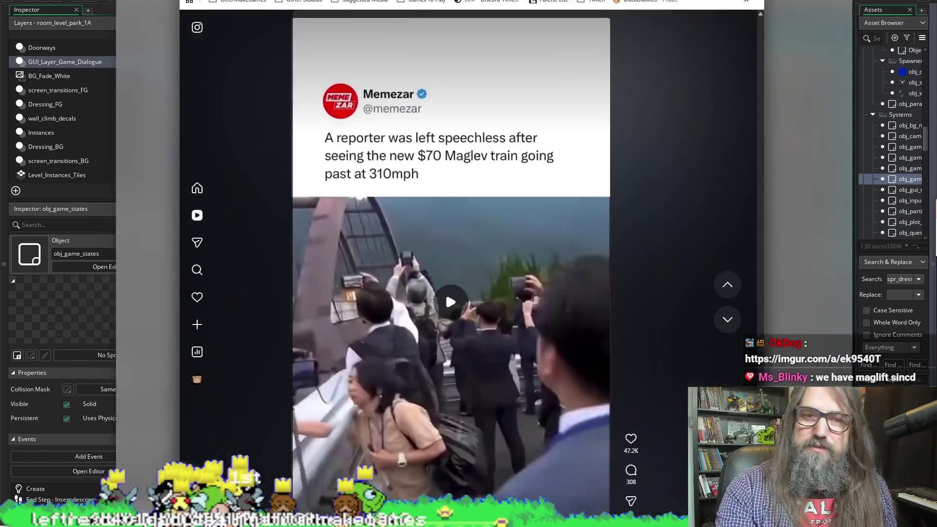
mouse_move(527, 7)
mouse_down()
mouse_move(605, 109)
mouse_move(588, 115)
mouse_up()
double_click(588, 115)
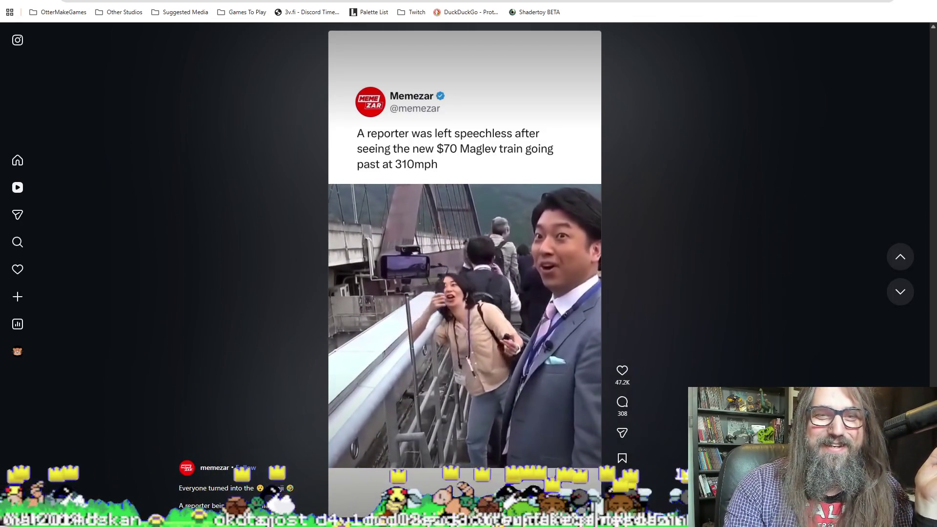
Exit the reel's full-screen view and minimize the browser to return to GameMaker
key(F11)
click(678, 4)
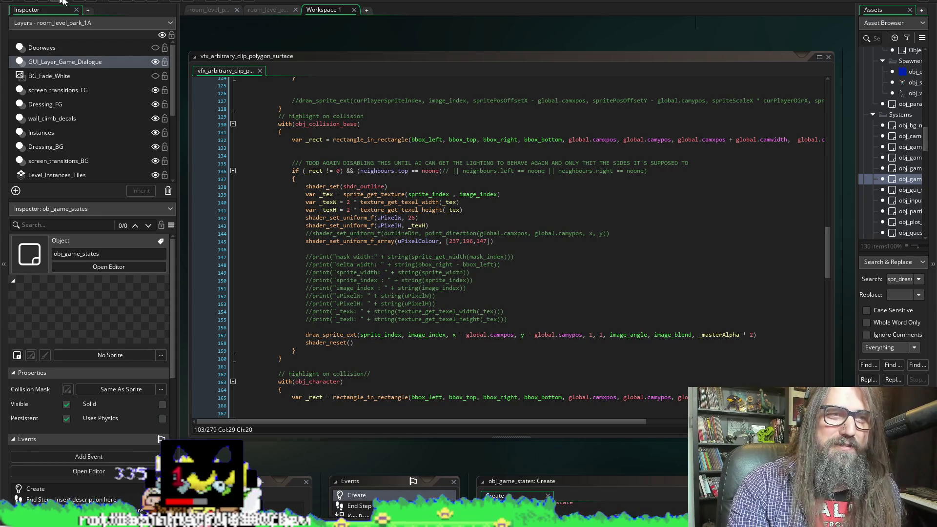
Scroll to obj_game_states' Create code showing obj_dressing_tree at depth 1000, and widen the Assets panel
scroll(349, 253, up, 7)
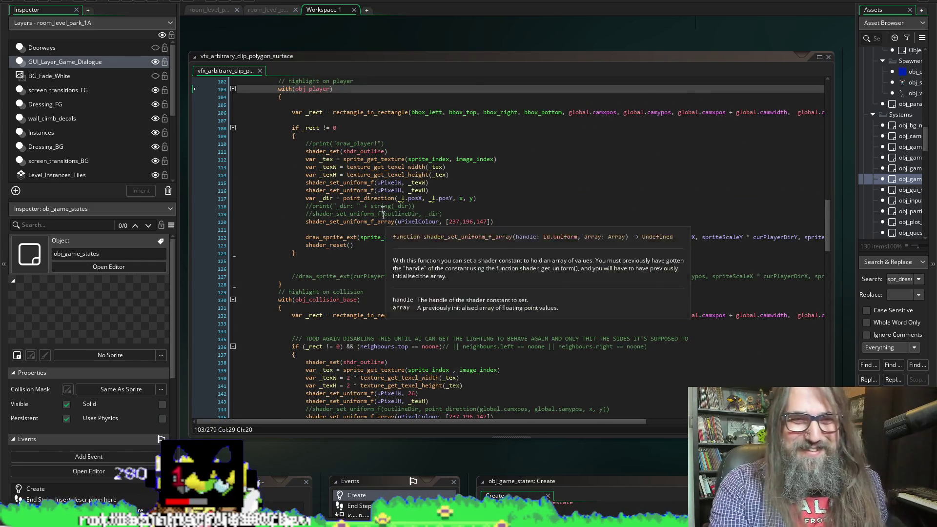
scroll(405, 257, up, 7)
scroll(395, 261, up, 1)
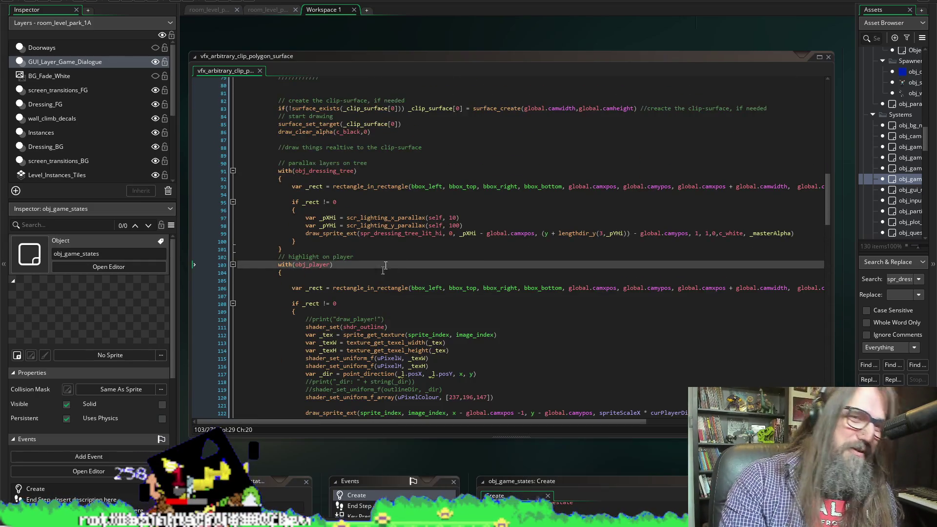
scroll(383, 204, up, 5)
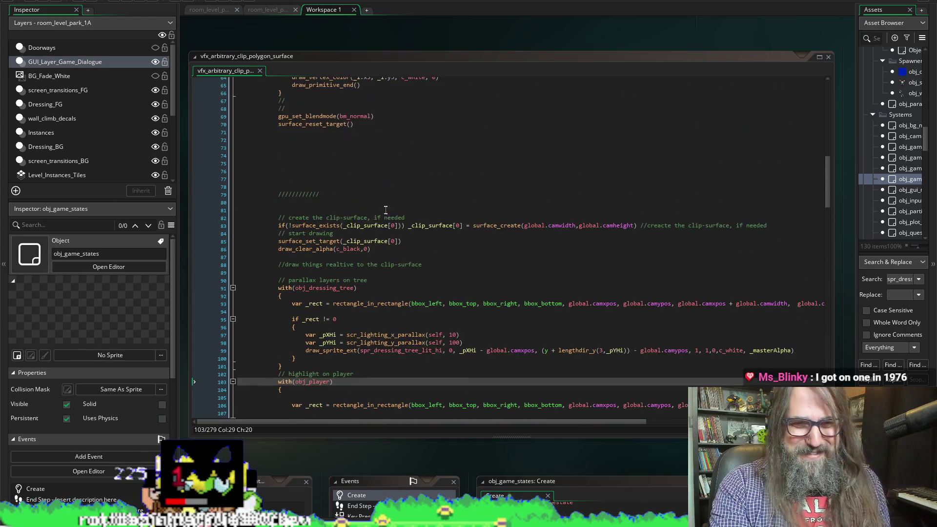
scroll(353, 269, down, 10)
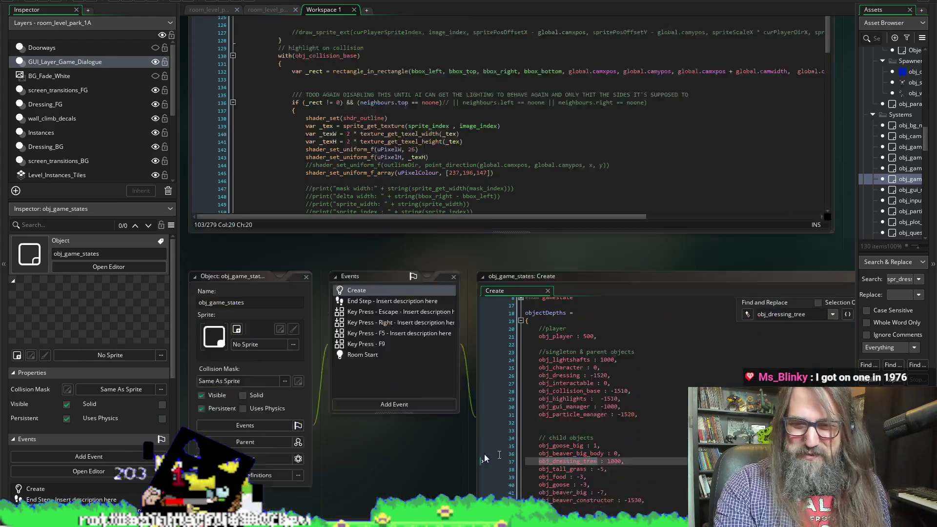
scroll(418, 376, right, 3)
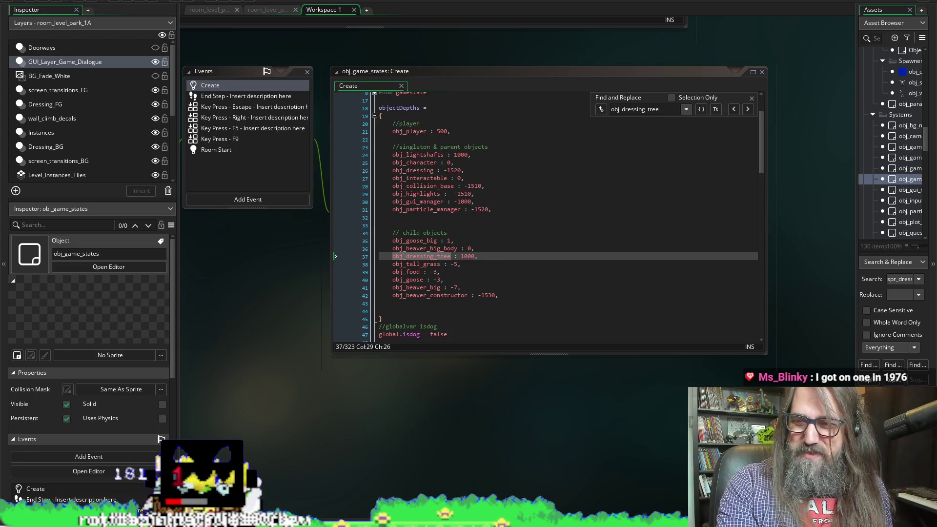
drag(857, 313, 738, 312)
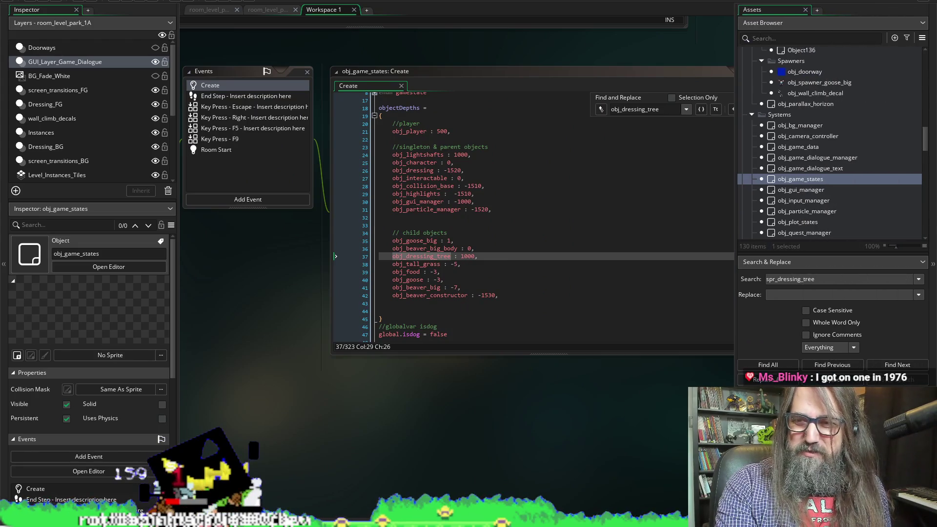
Search the project for spr_dressing_tree, then resize panels so the code window and both matches show
click(756, 366)
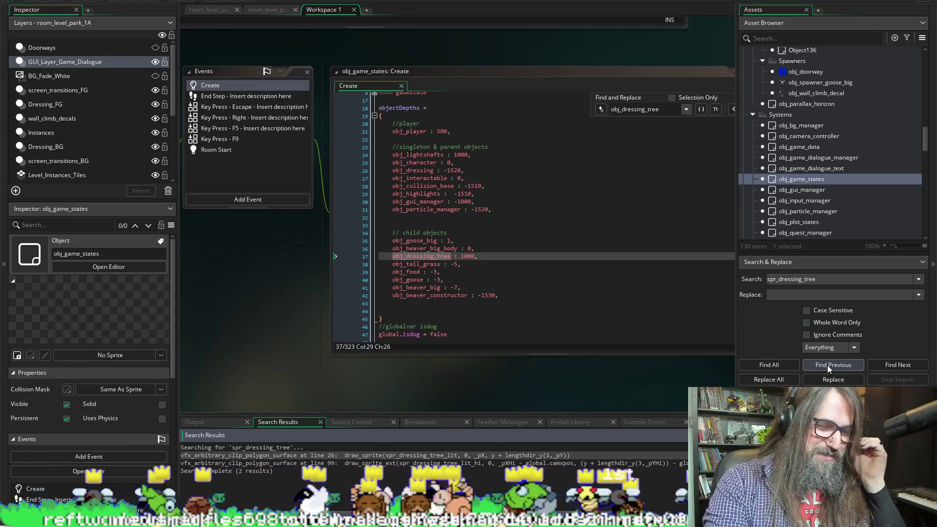
click(767, 365)
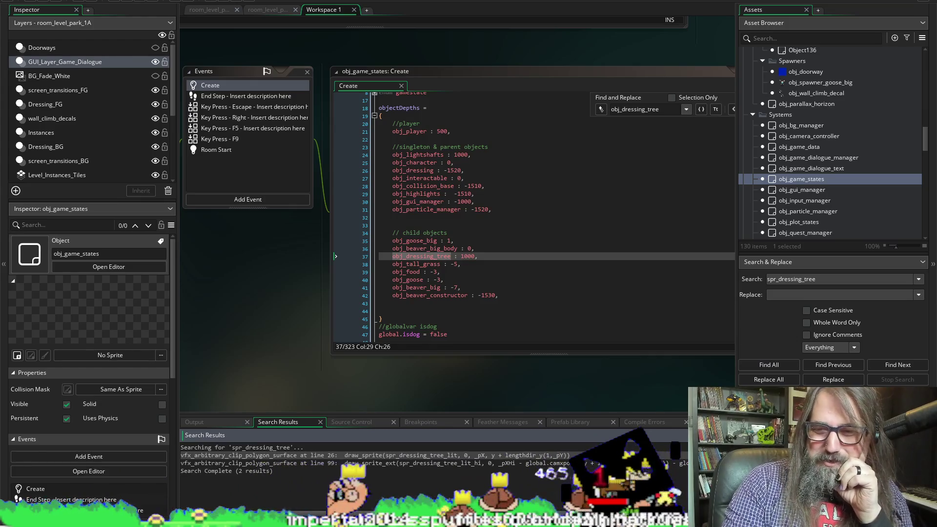
drag(736, 302, 850, 302)
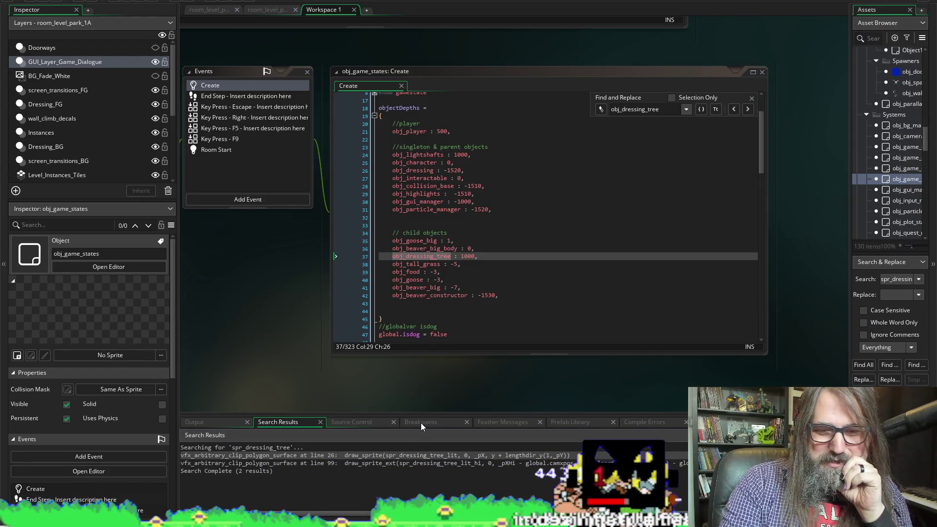
drag(175, 301, 151, 317)
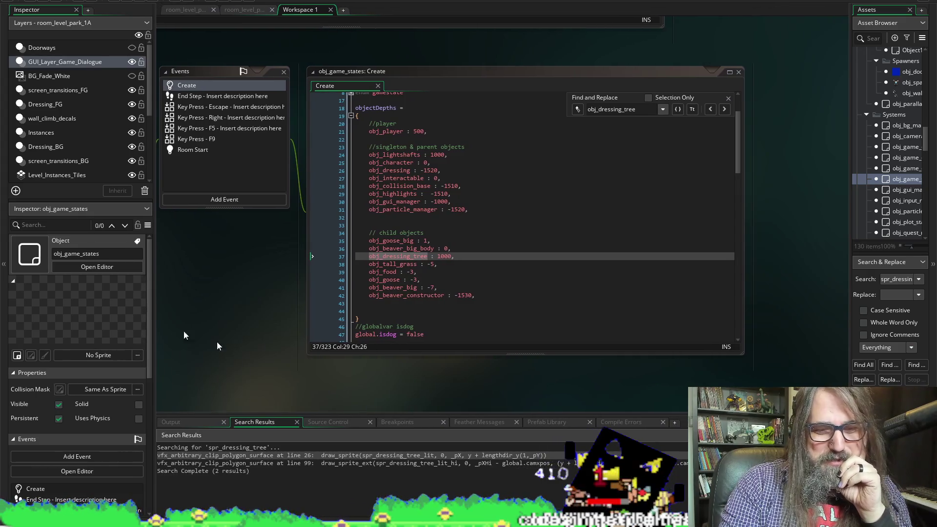
Open vfx_arbitrary_clip_polygon_surface from the line 26 and line 99 search matches
double_click(391, 455)
click(372, 463)
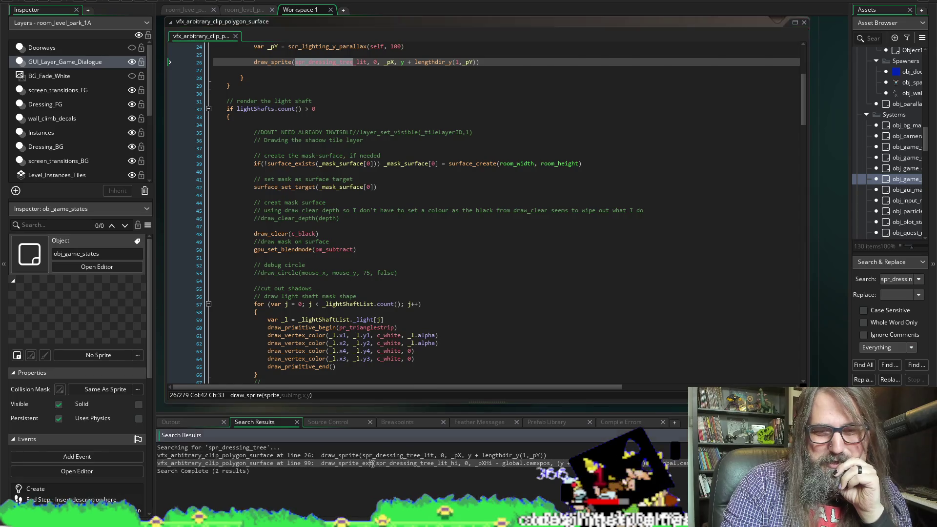
double_click(372, 464)
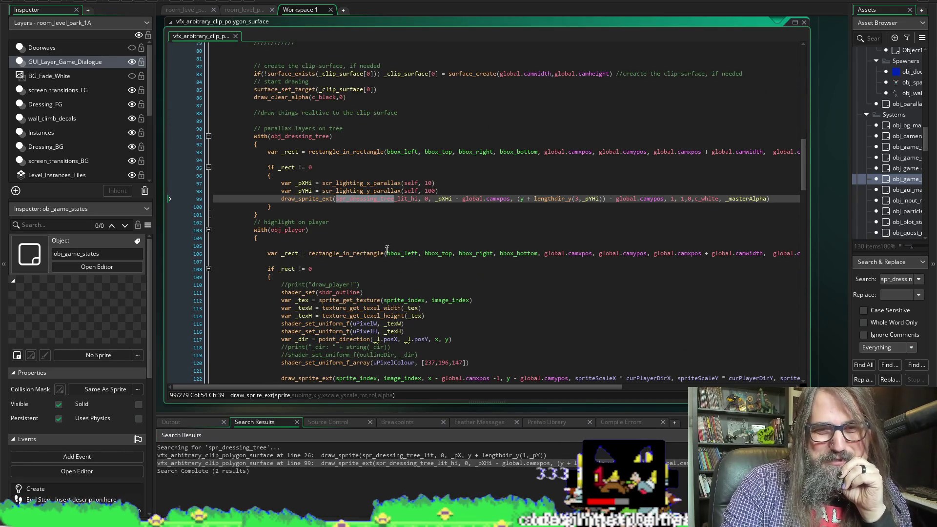
click(373, 448)
double_click(365, 455)
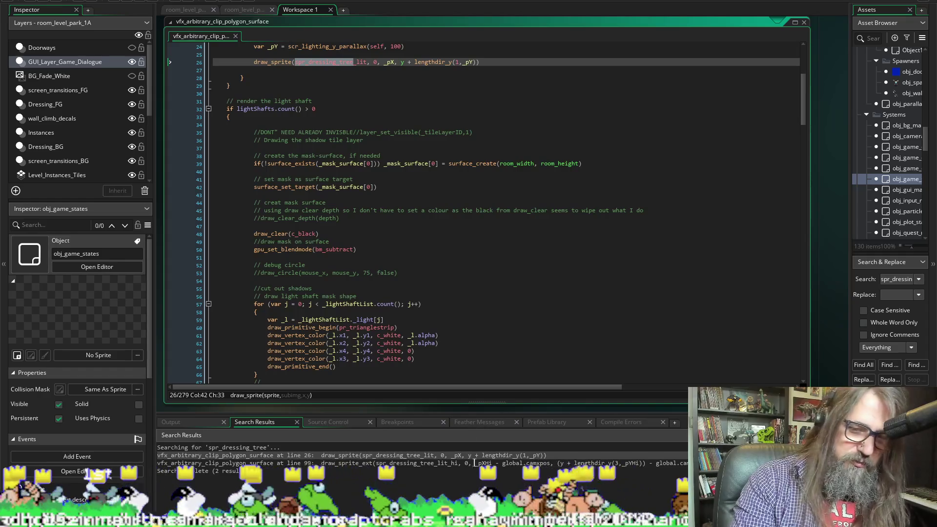
Widen the script editor, then return to the line-26 spr_dressing_tree_lit draw with parallax 7 and 100
double_click(469, 462)
scroll(347, 335, up, 6)
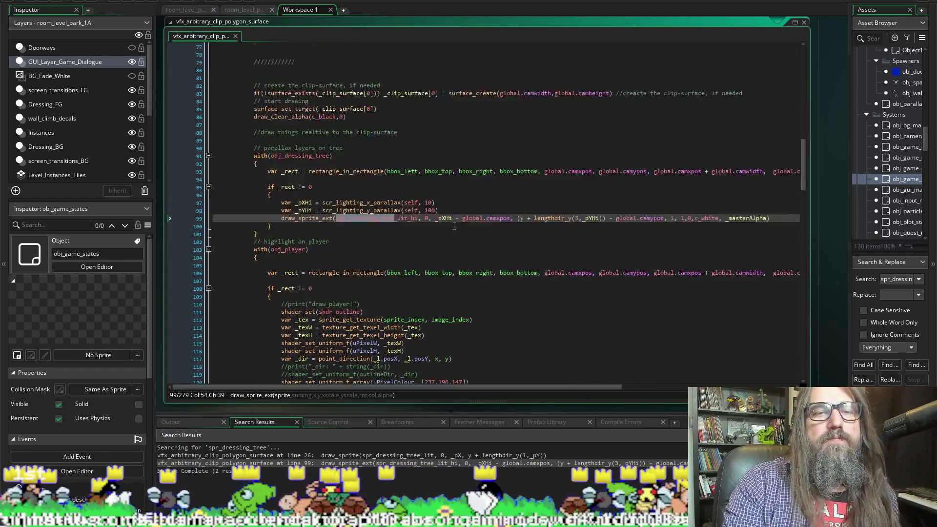
scroll(504, 235, down, 1)
scroll(505, 235, up, 4)
scroll(504, 236, up, 2)
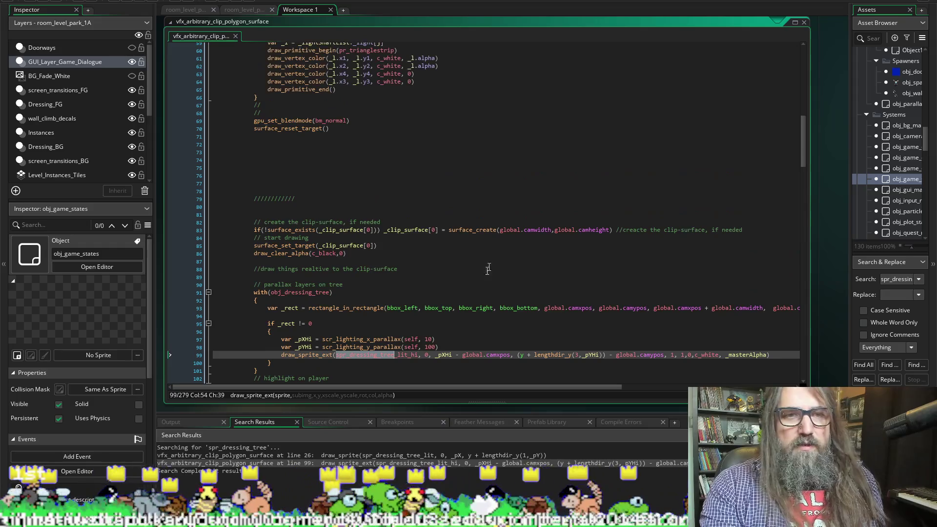
scroll(468, 278, down, 6)
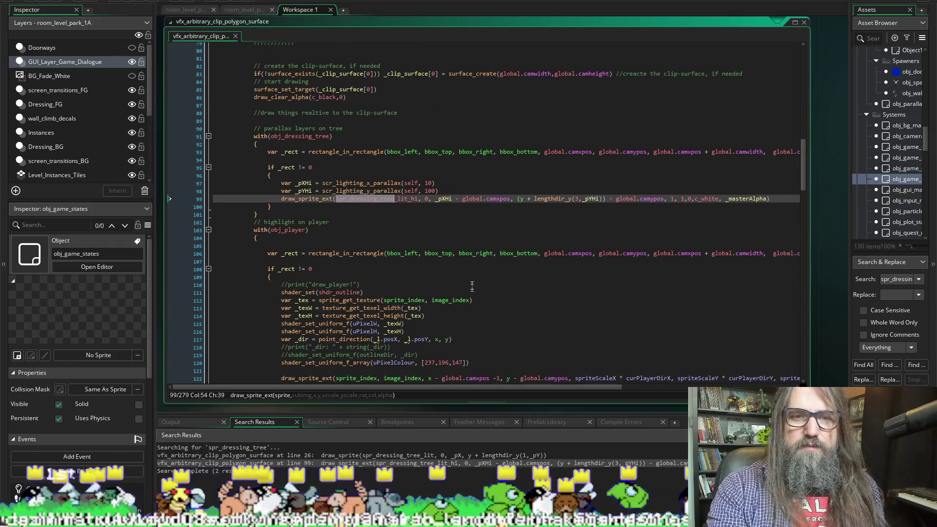
mouse_move(807, 243)
mouse_down()
mouse_move(918, 241)
mouse_move(773, 250)
mouse_move(827, 244)
mouse_up()
mouse_move(335, 391)
mouse_down()
mouse_move(583, 411)
mouse_move(344, 411)
mouse_up()
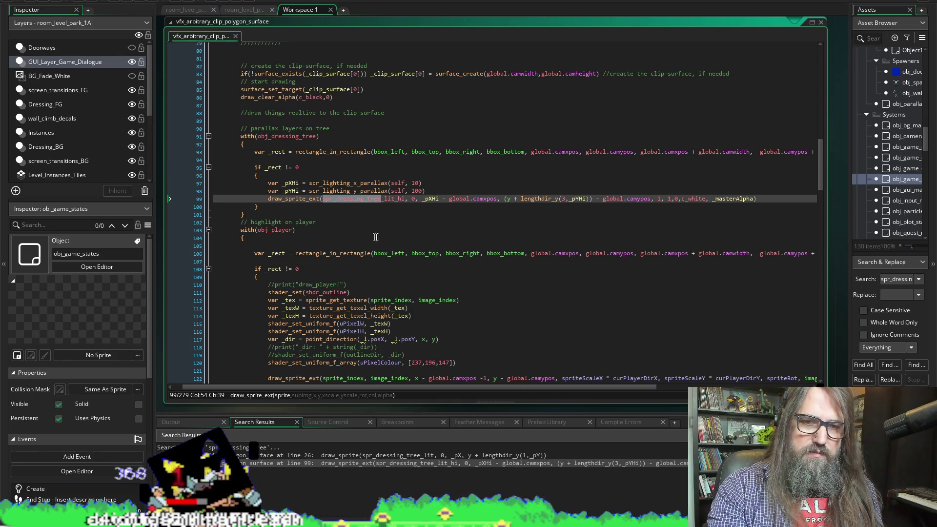
key(F3)
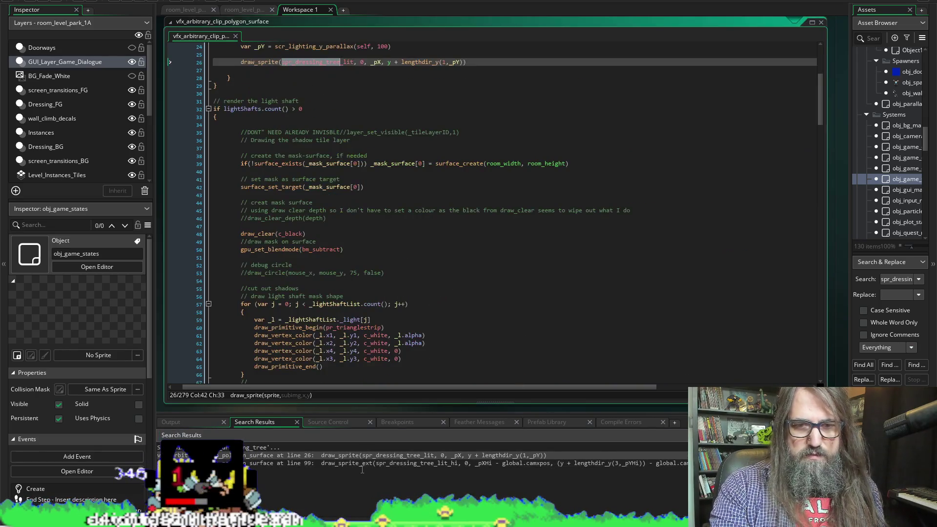
scroll(391, 264, up, 3)
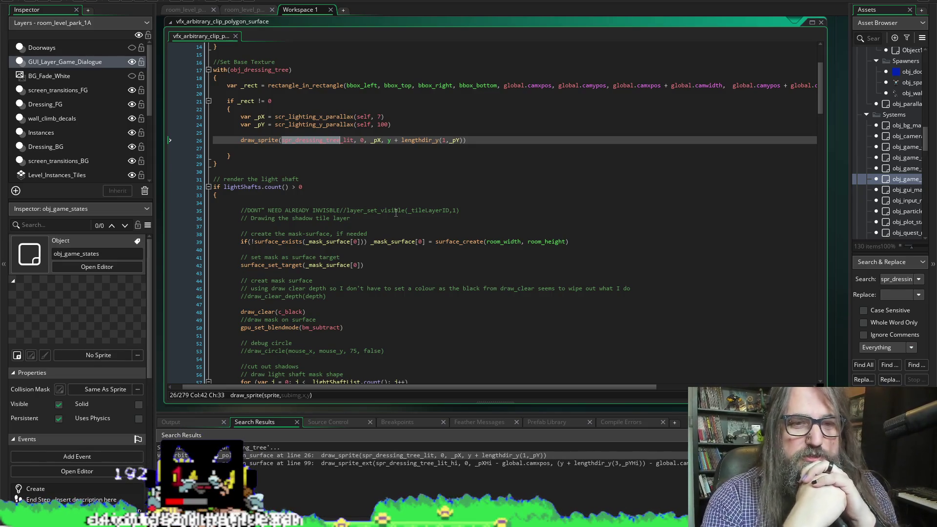
Change the tree's x and y parallax values 7 and 100 on lines 23–24 to 0 and save
middle_click(311, 116)
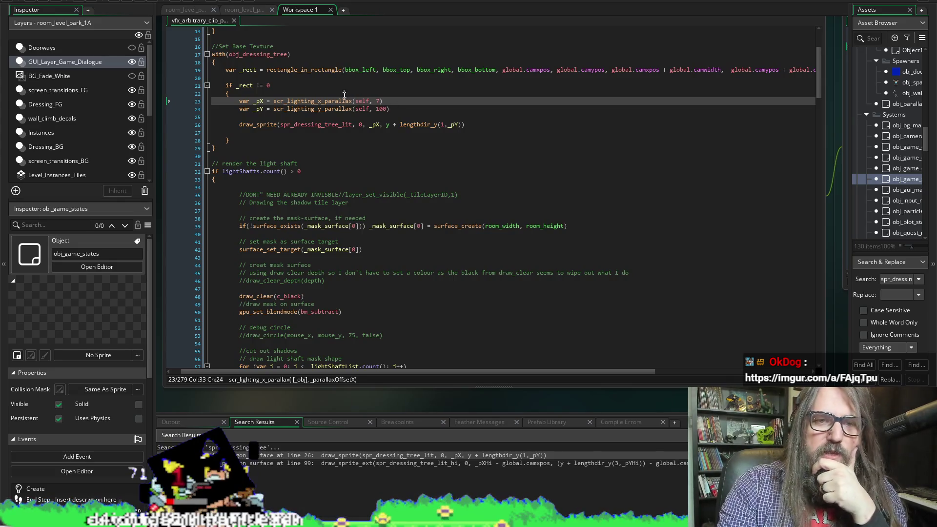
double_click(379, 101)
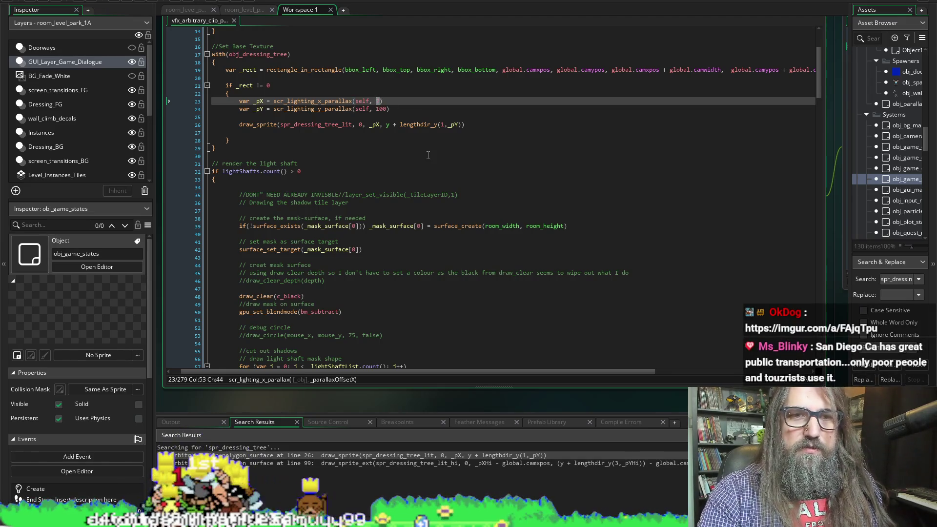
key(BackSpace)
text(0)
key(Down)
key(shift+Right)
key(shift+Right)
key(shift+Right)
text(0)
key(ctrl+s)
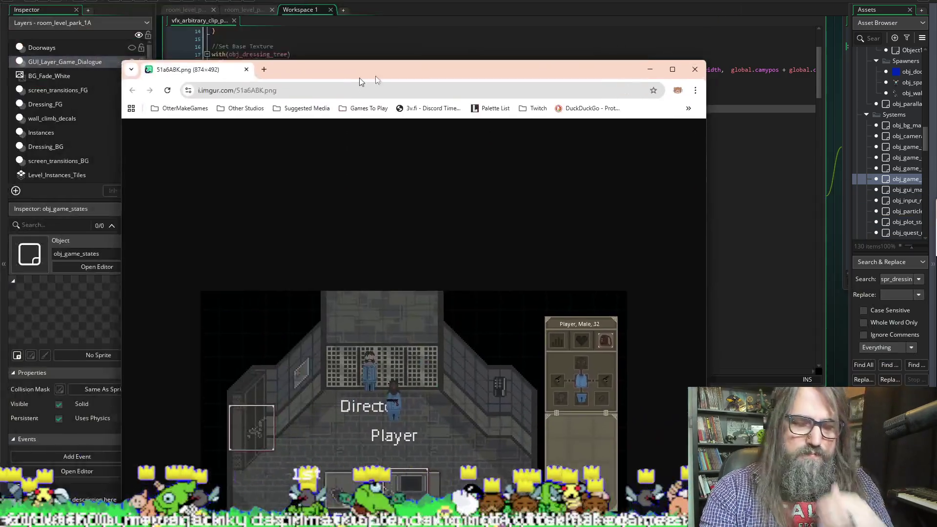
drag(359, 66, 385, 1)
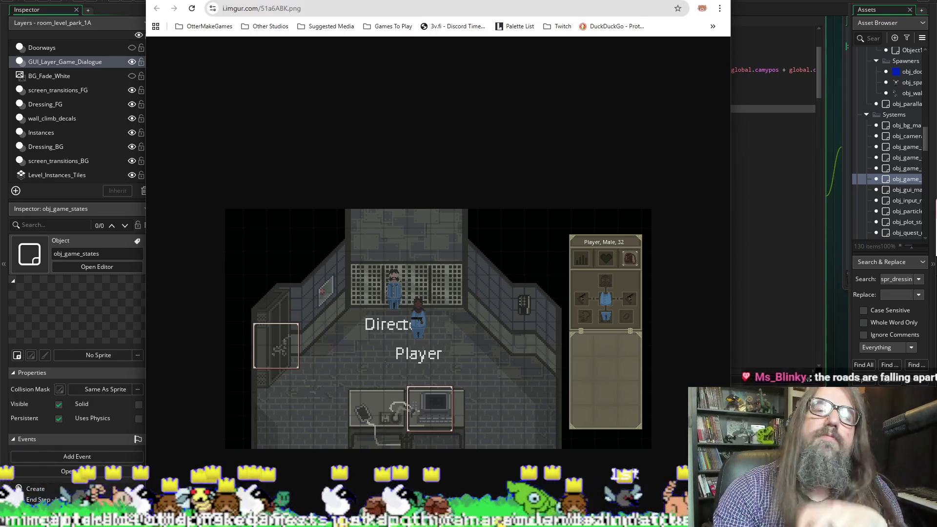
Switch between the GameMaker script and the overhead forest map image, zooming into the map
key(alt+Tab)
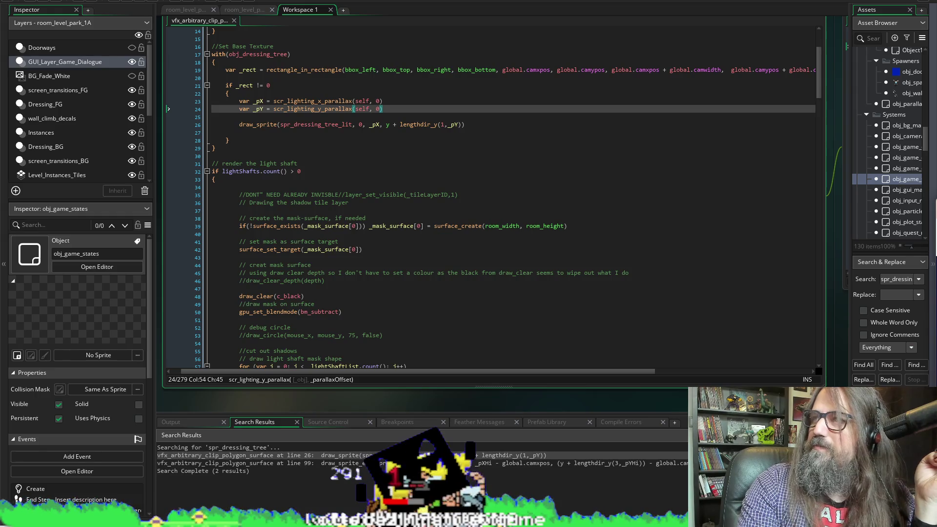
key(alt+Tab)
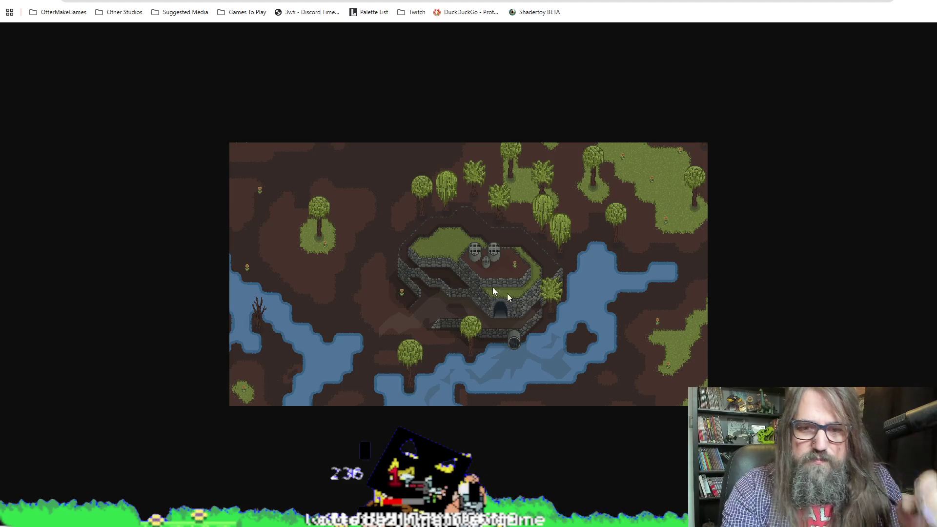
ctrl+scroll(553, 311, up, 4)
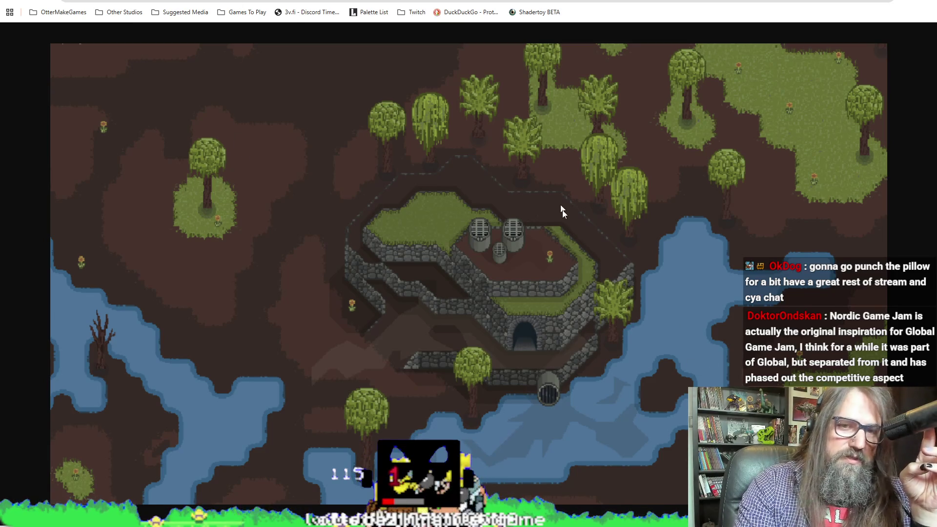
key(alt+Tab)
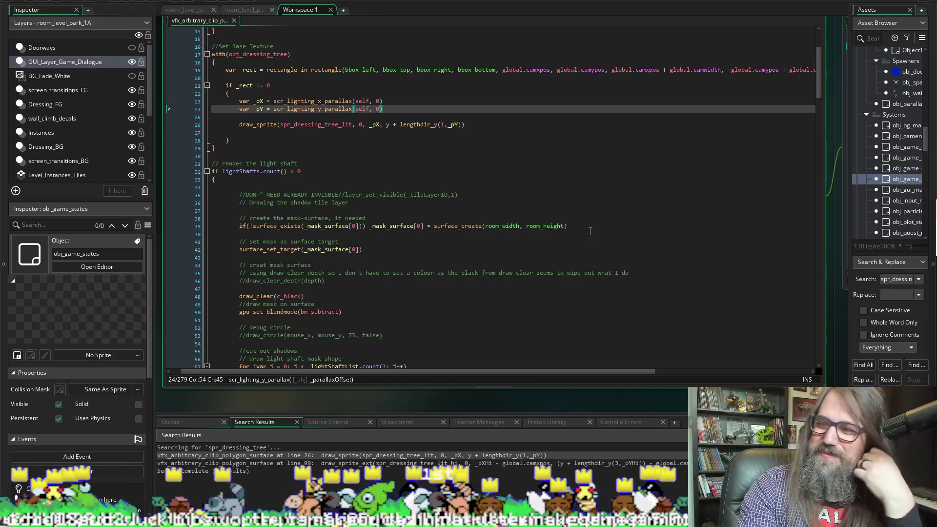
Scroll down to the obj_dressing_tree highlight-layer block near line 91, still using parallax 10 and 100
scroll(419, 207, down, 3)
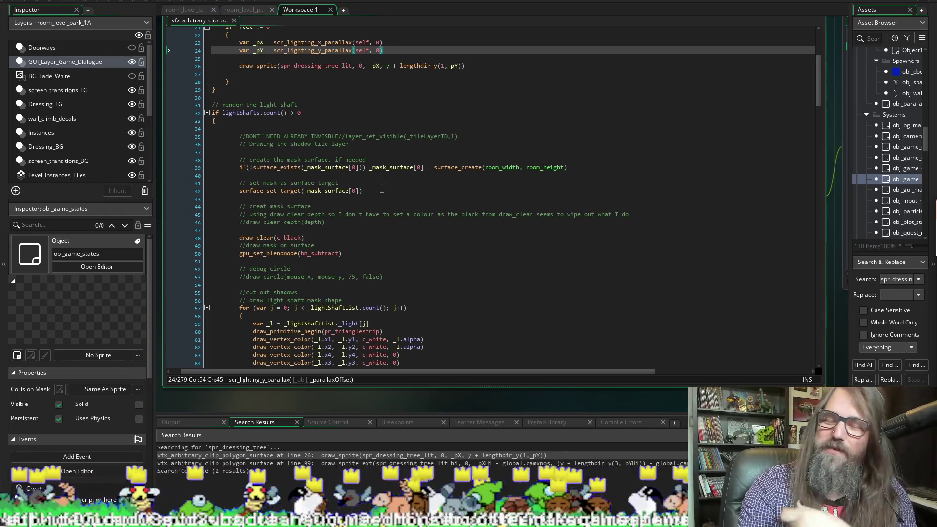
scroll(516, 285, down, 6)
scroll(515, 286, down, 9)
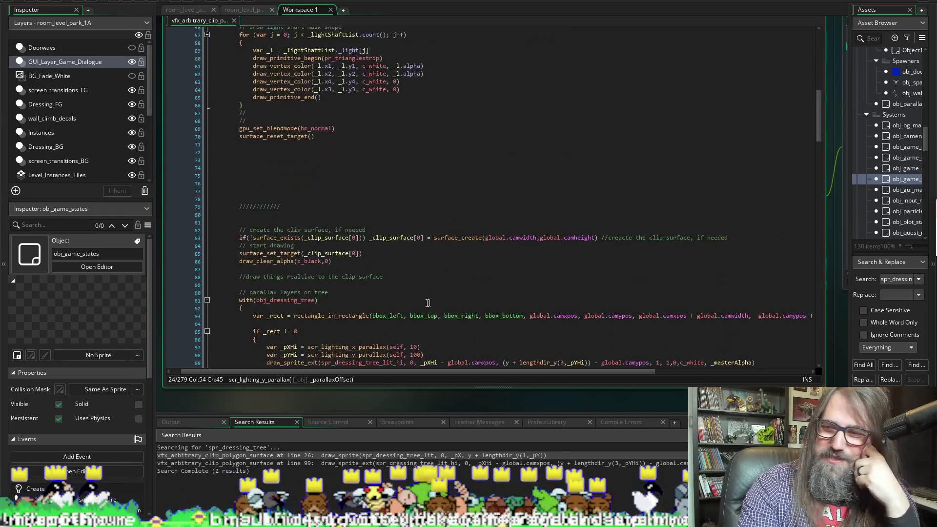
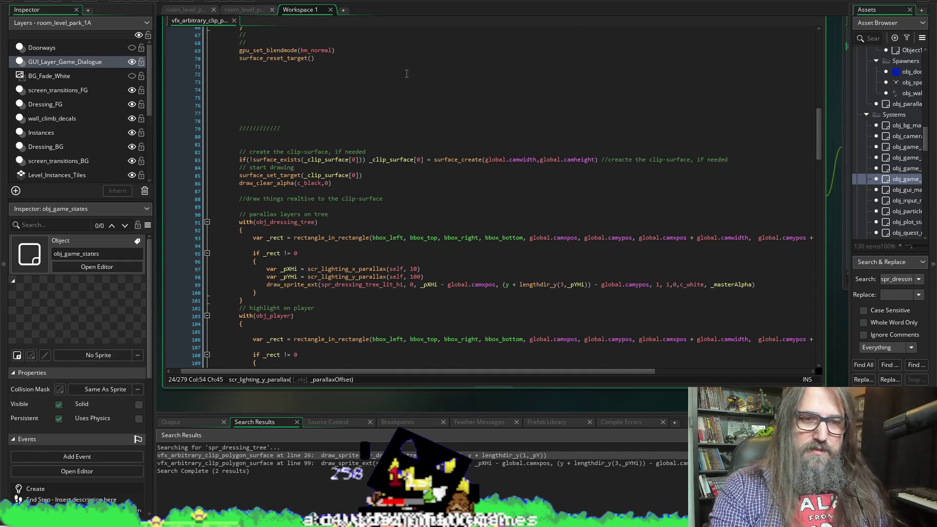
Replace the 10 and 100 parallax arguments on lines 97–98 with 0, then compile and run
scroll(406, 73, down, 1)
click(288, 218)
click(422, 250)
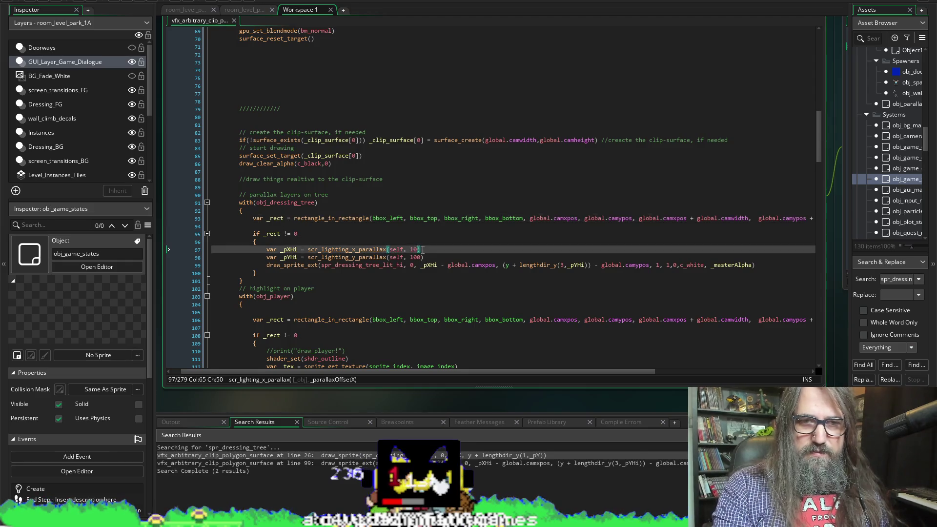
text(0)
key(Down)
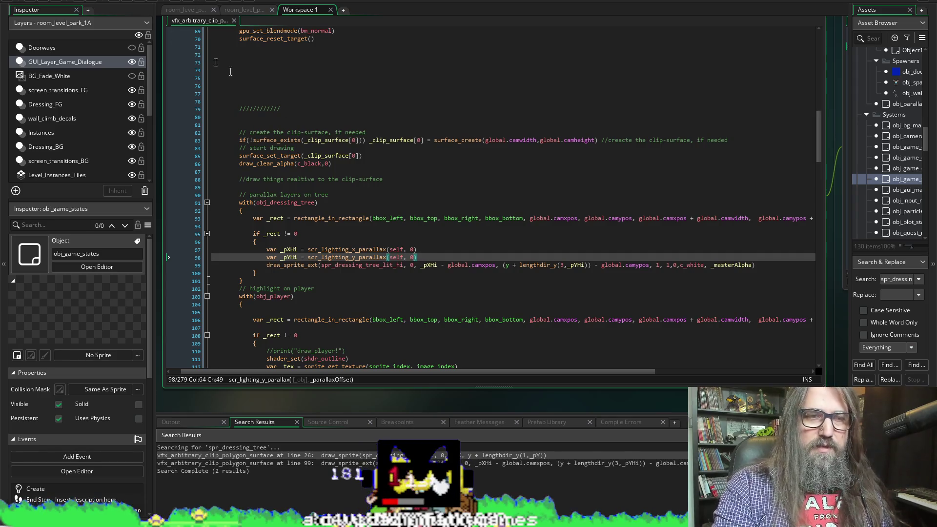
click(129, 2)
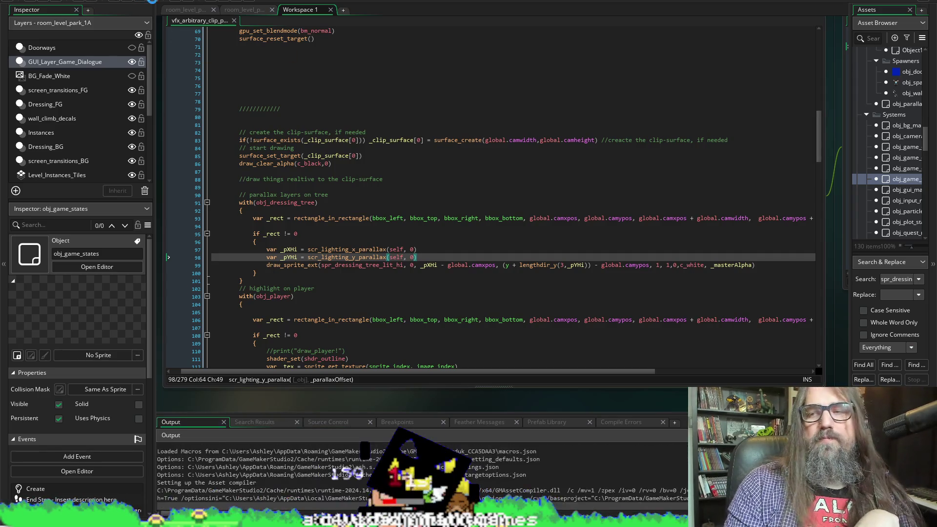